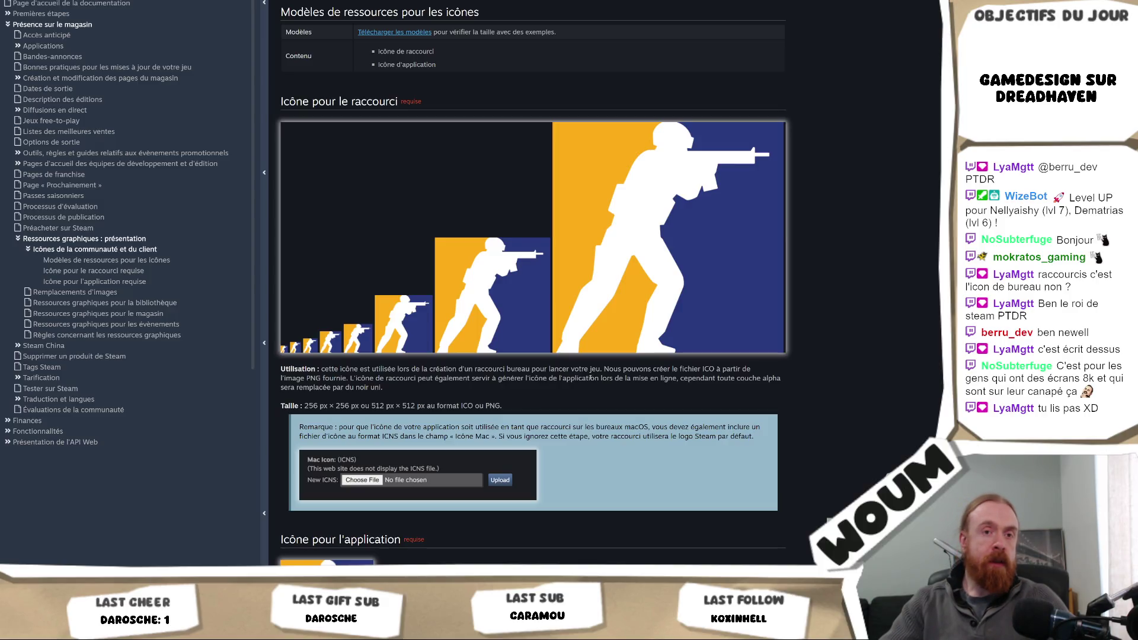
- Scroll through the Steamworks icon documentation page to review its sections
scroll(590, 377, up, 3)
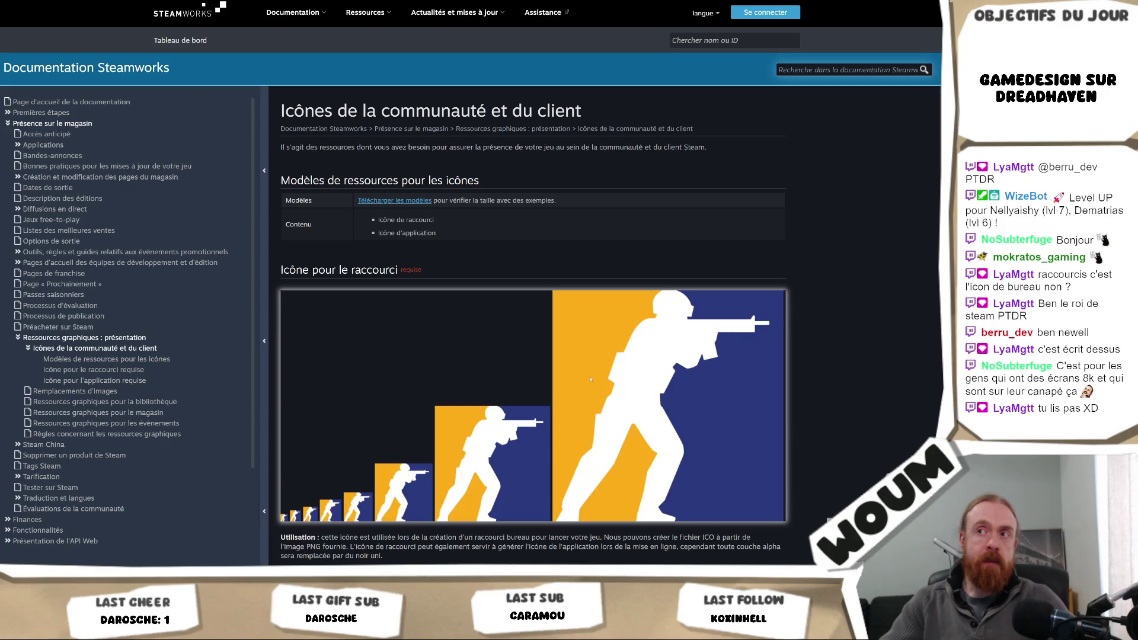
scroll(591, 379, down, 1)
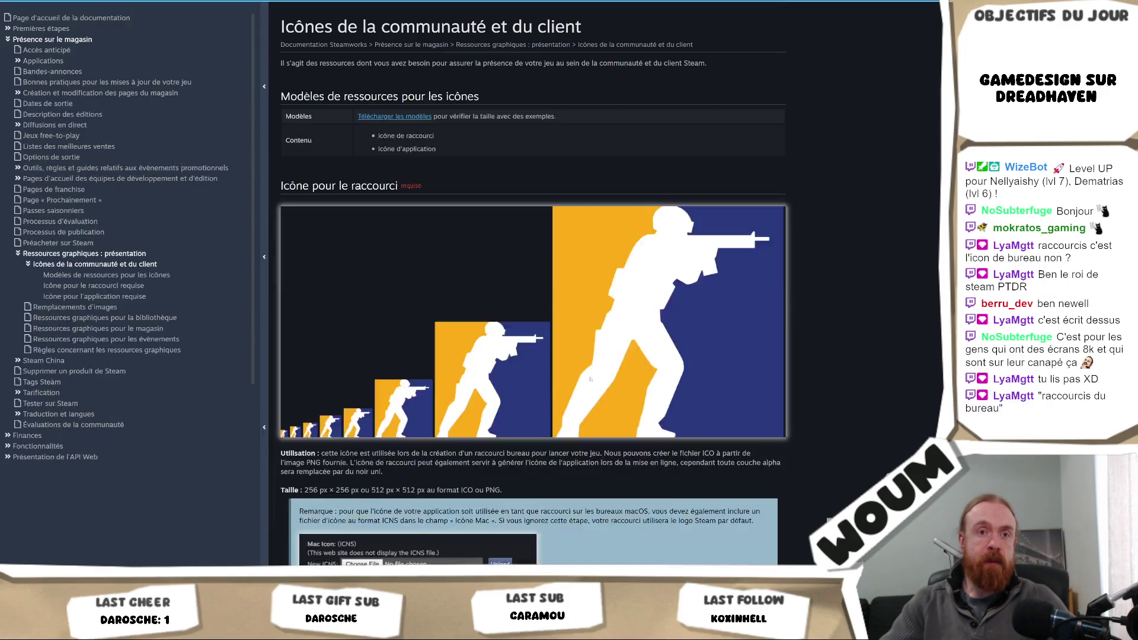
scroll(591, 378, down, 1)
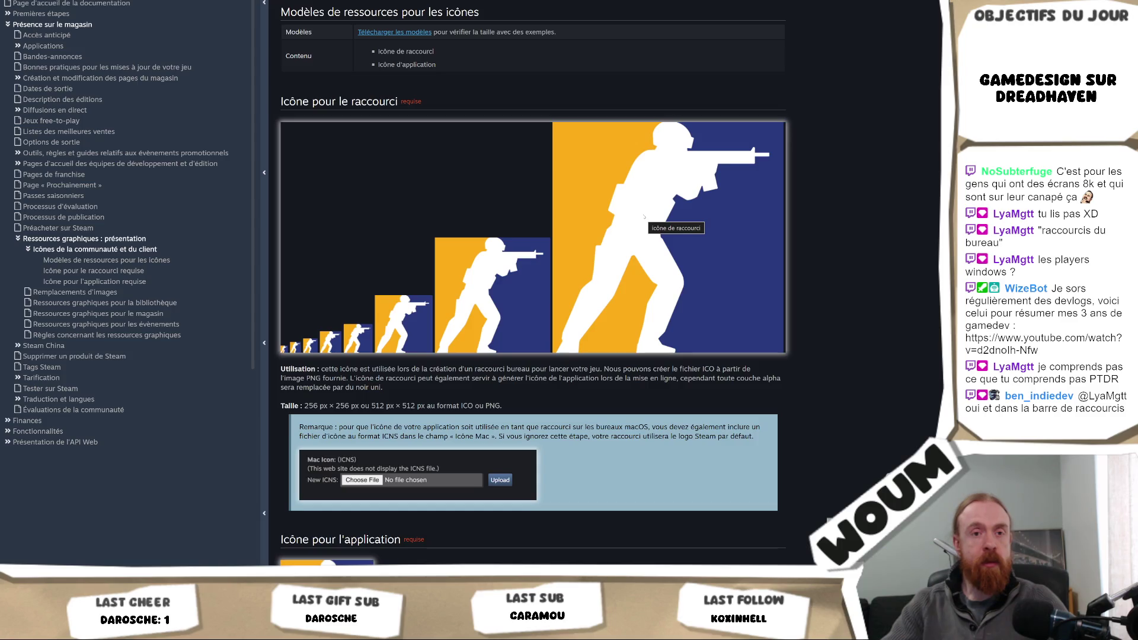
scroll(645, 219, down, 4)
scroll(646, 222, up, 6)
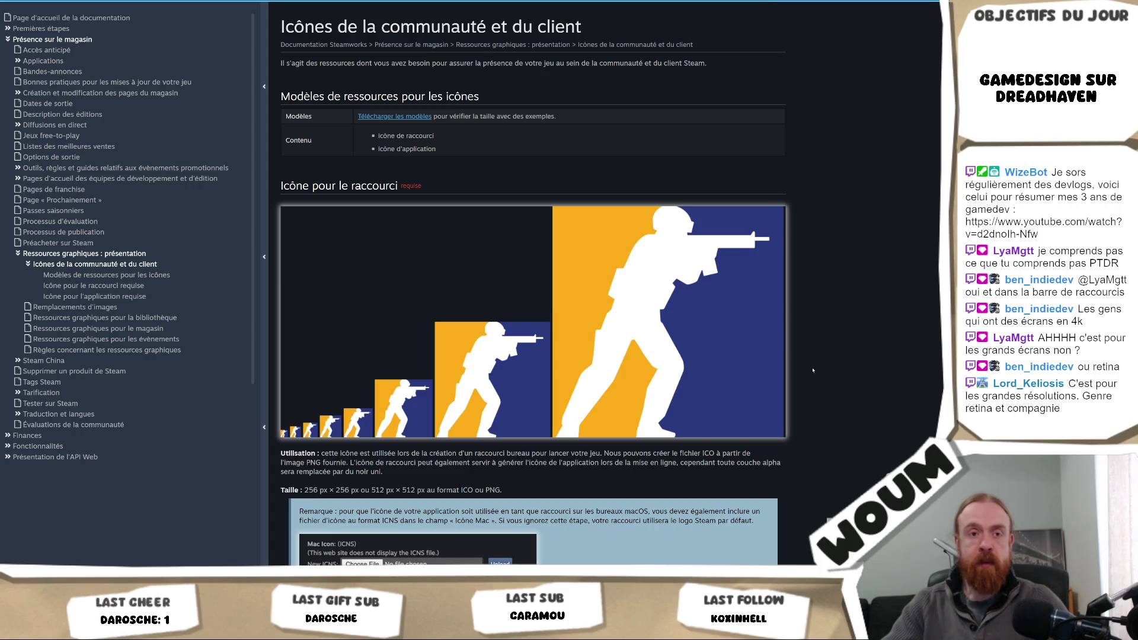
scroll(813, 371, down, 2)
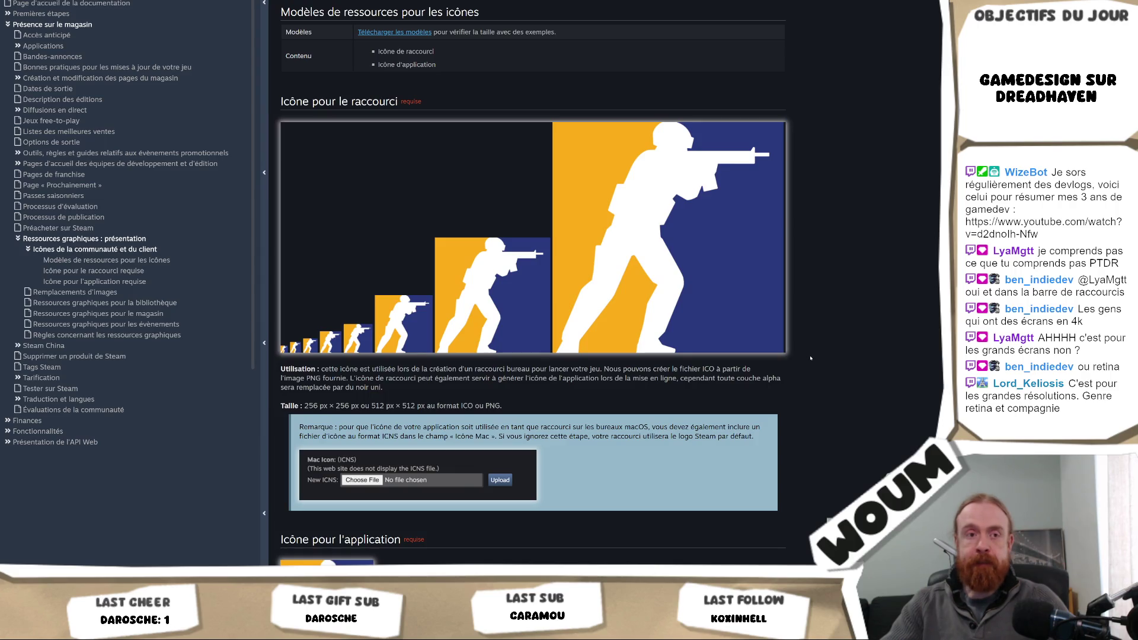
scroll(810, 358, up, 2)
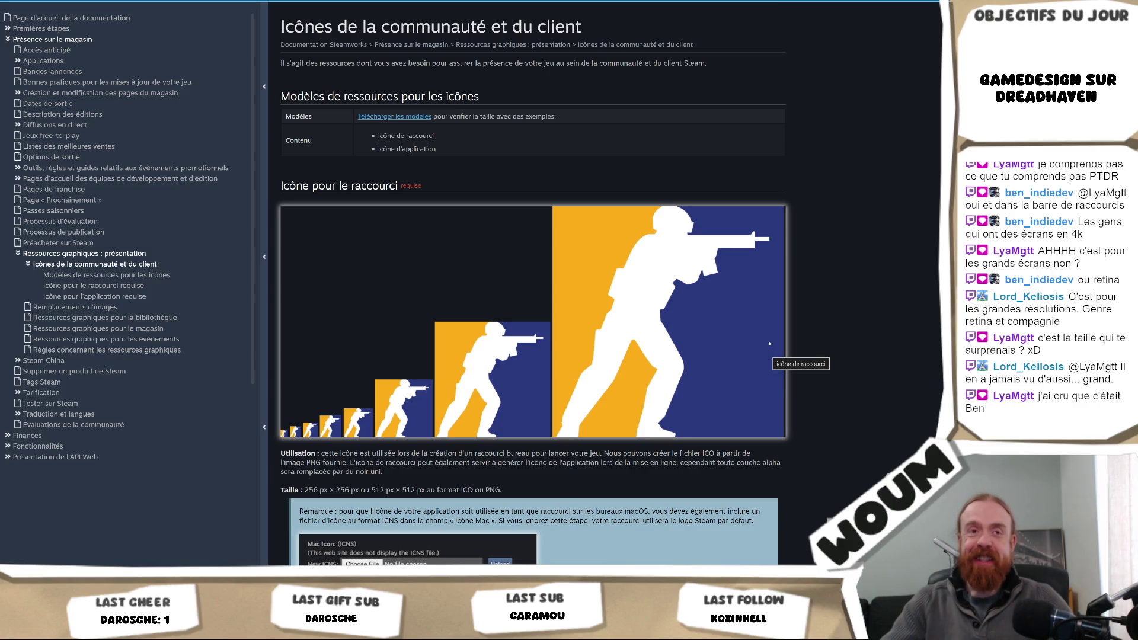
scroll(771, 338, down, 4)
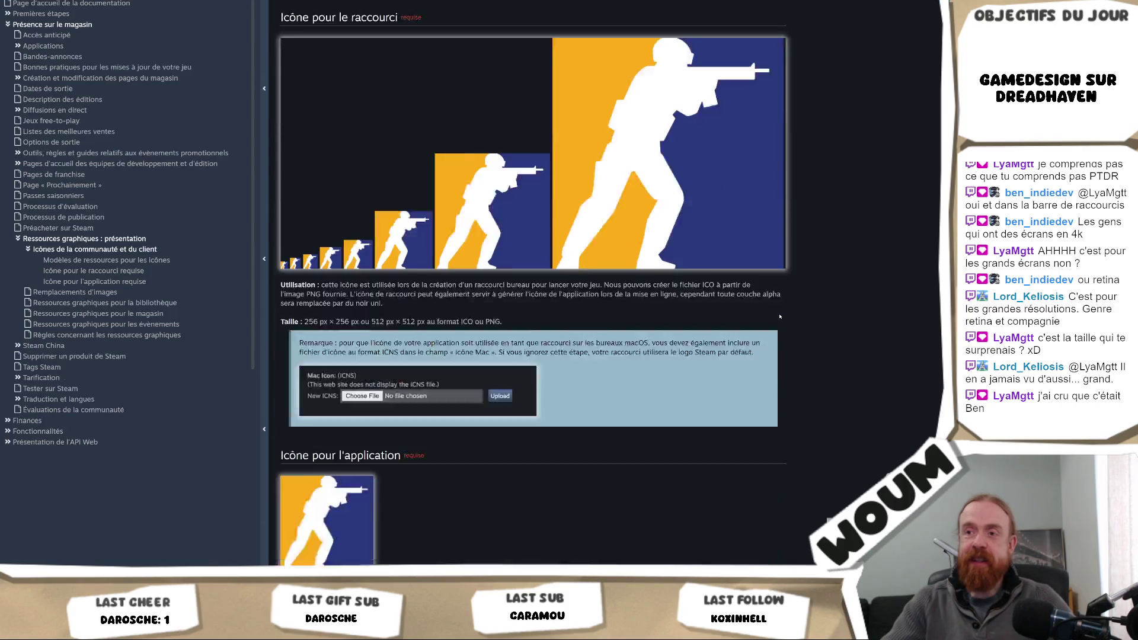
scroll(779, 316, up, 5)
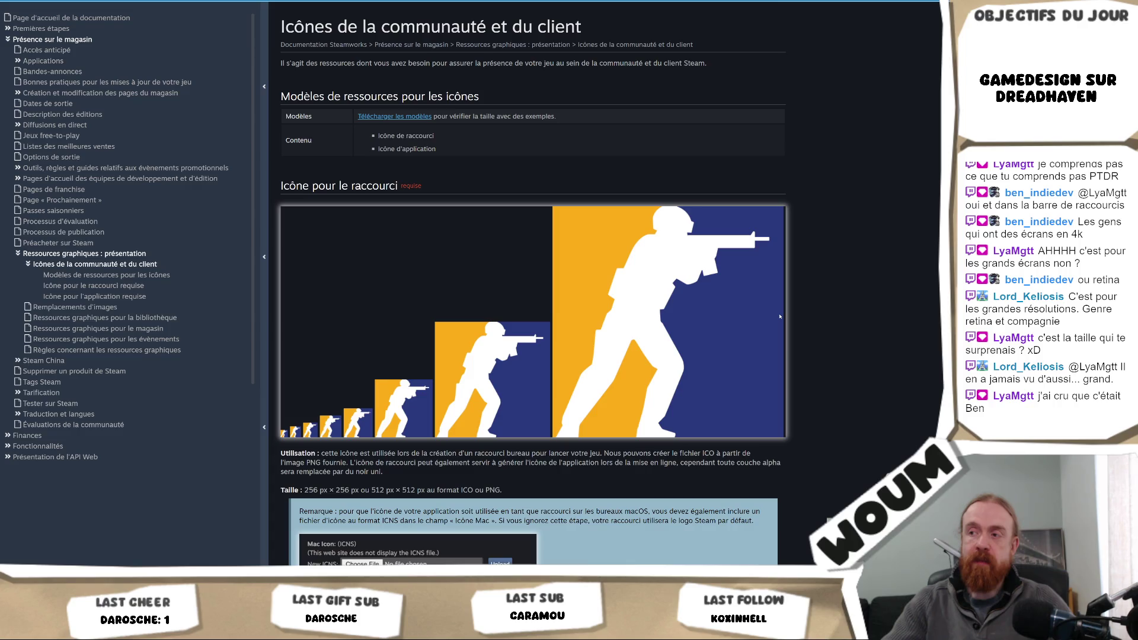
scroll(780, 317, down, 8)
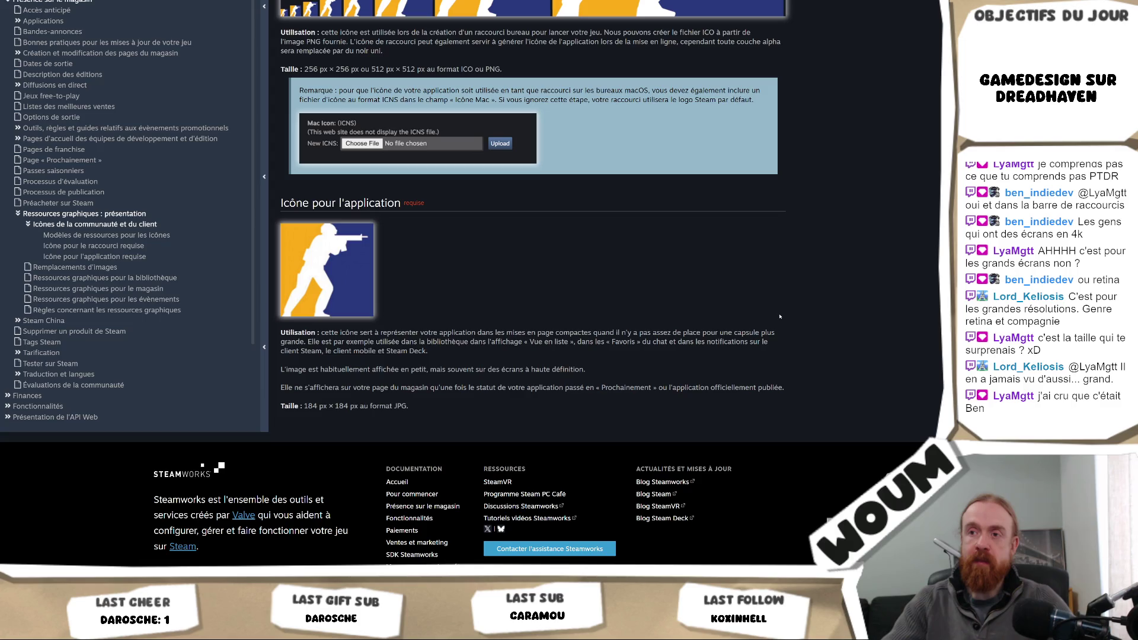
scroll(780, 317, up, 6)
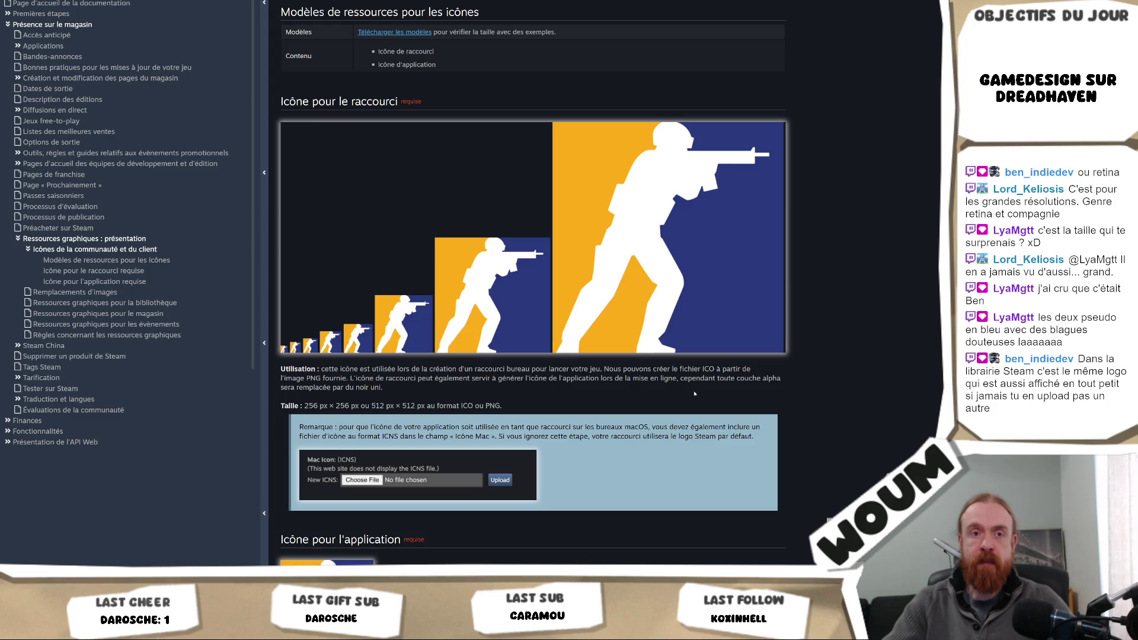
- Select the 'Icône pour l'application' heading with the 184 × 184 px JPG requirement
scroll(694, 394, down, 2)
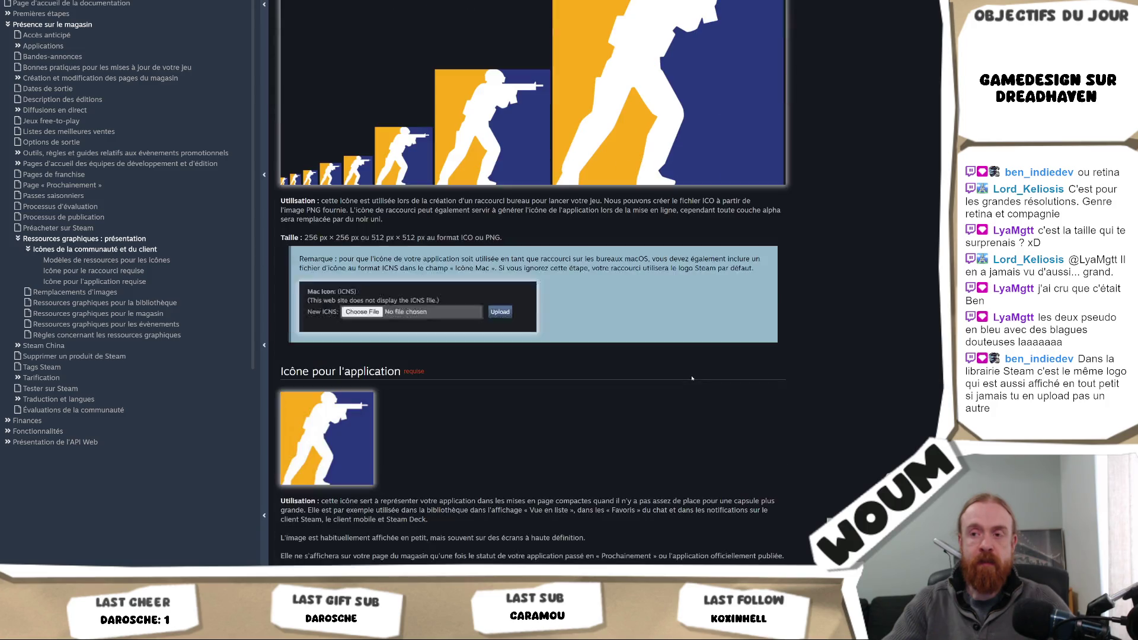
scroll(694, 394, down, 1)
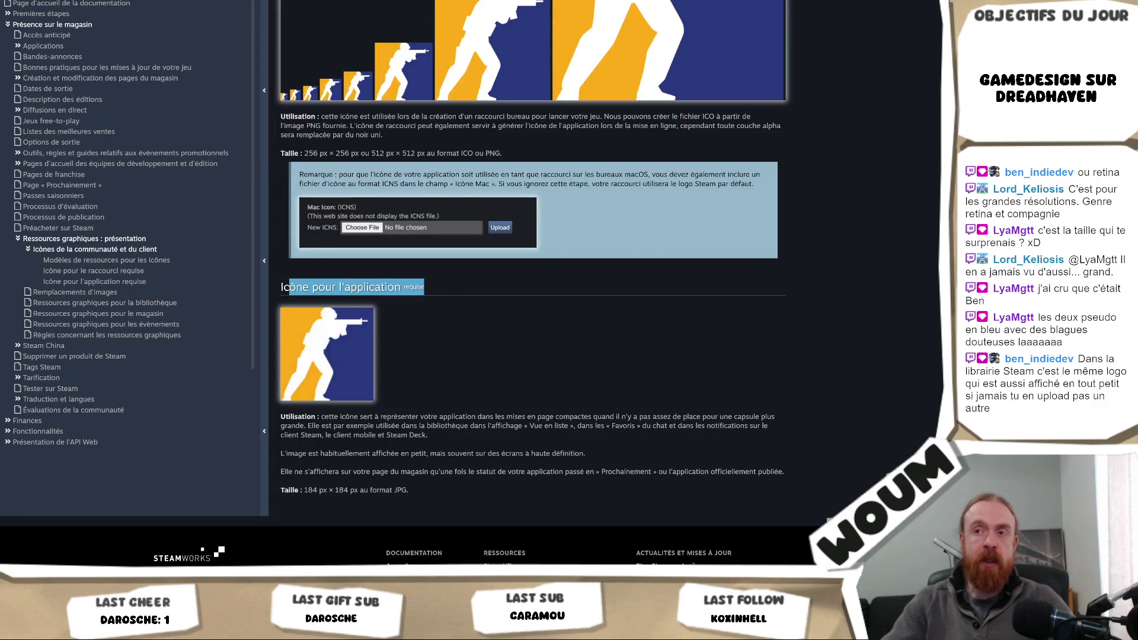
triple_click(297, 288)
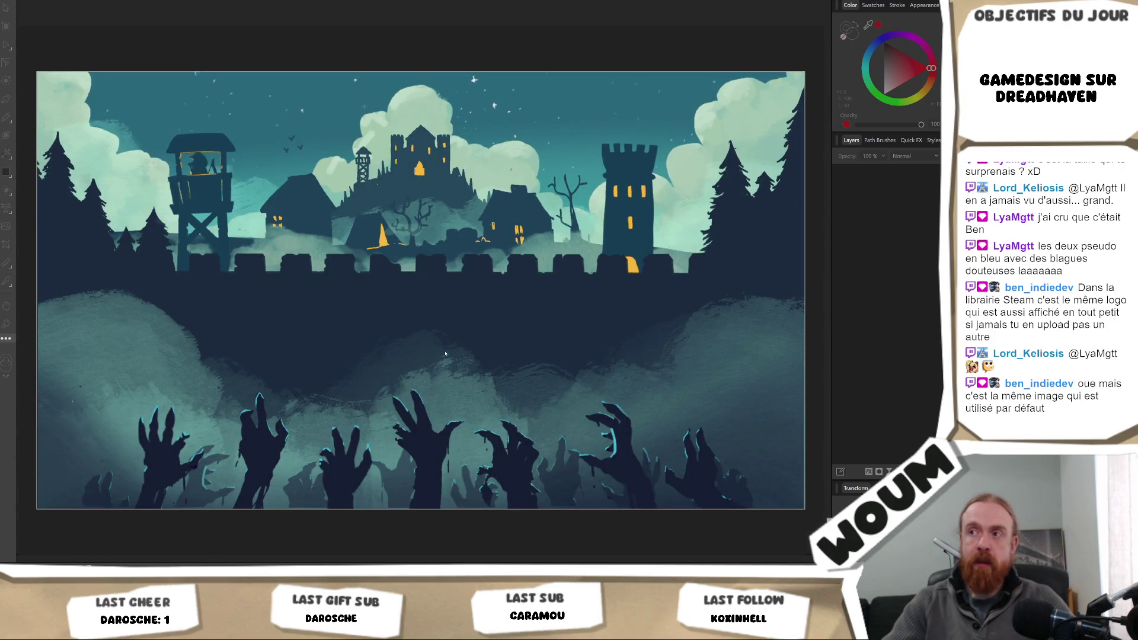
- Show the whole capsule artwork at about 79%, select its Background layer, and bring up the File menu
scroll(754, 390, down, 1)
click(755, 390)
scroll(755, 389, up, 3)
scroll(755, 389, down, 2)
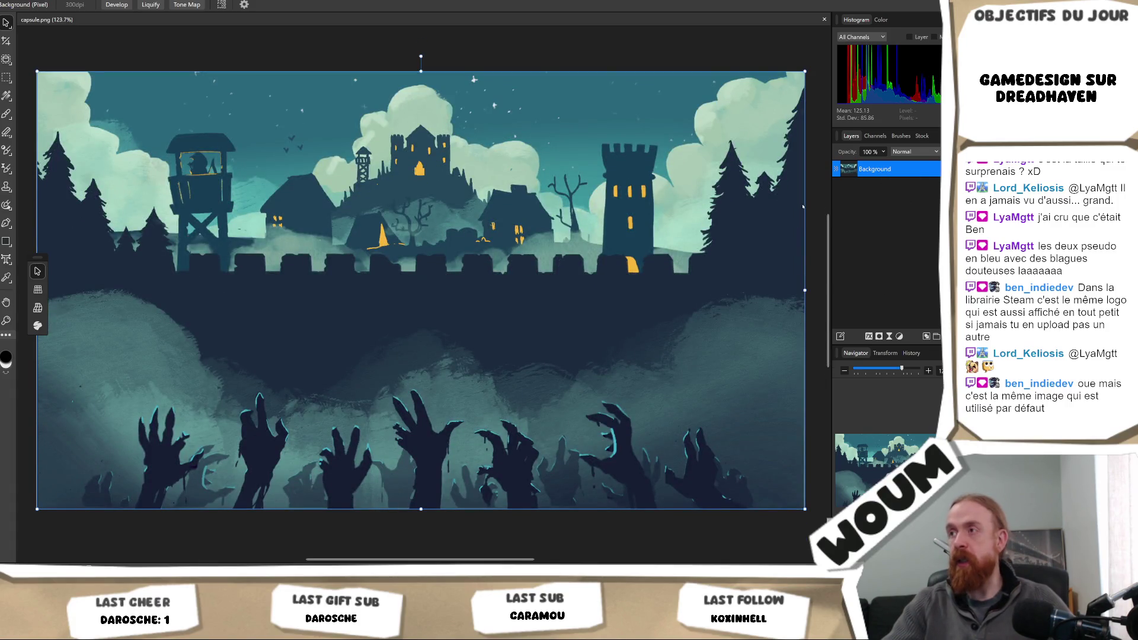
key(ctrl+d)
scroll(712, 225, up, 2)
scroll(647, 256, down, 1)
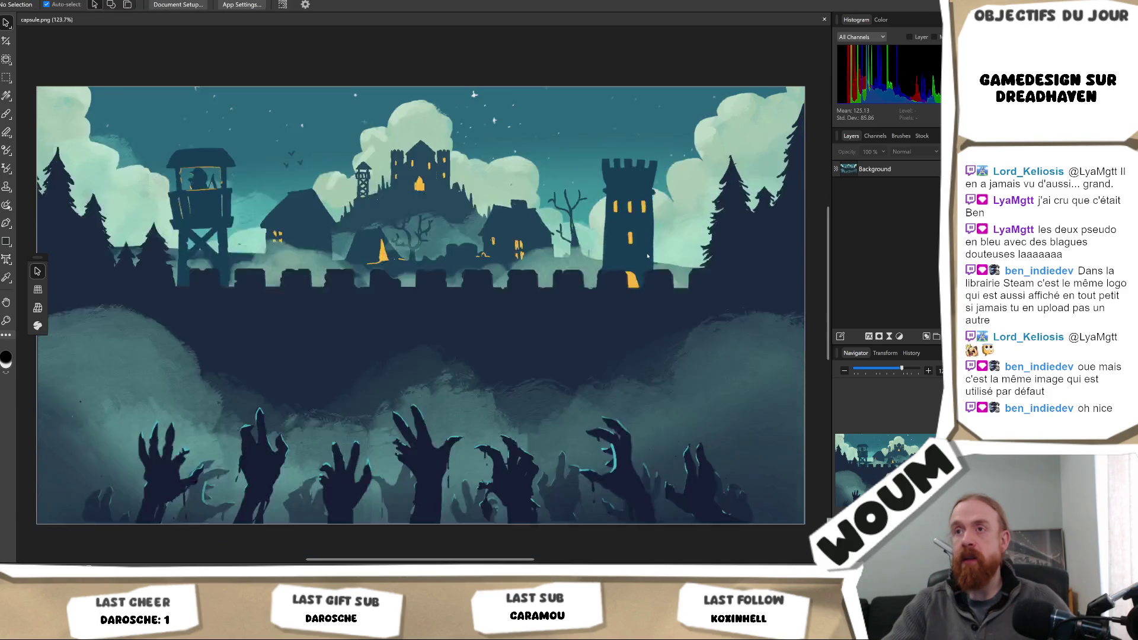
scroll(650, 259, down, 2)
click(654, 296)
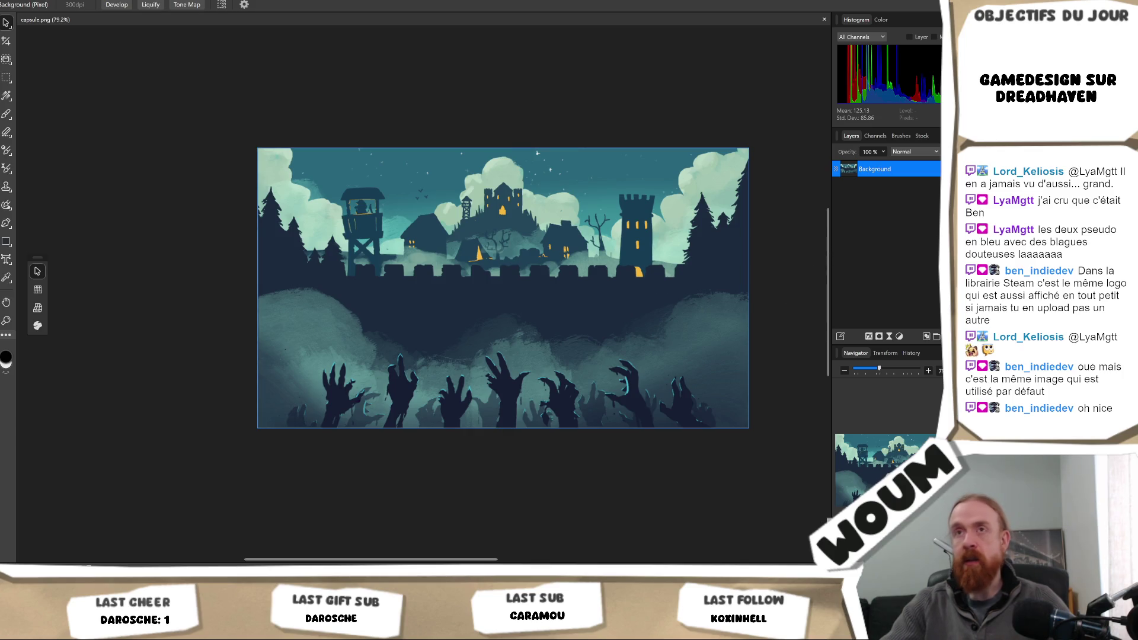
key(alt+f)
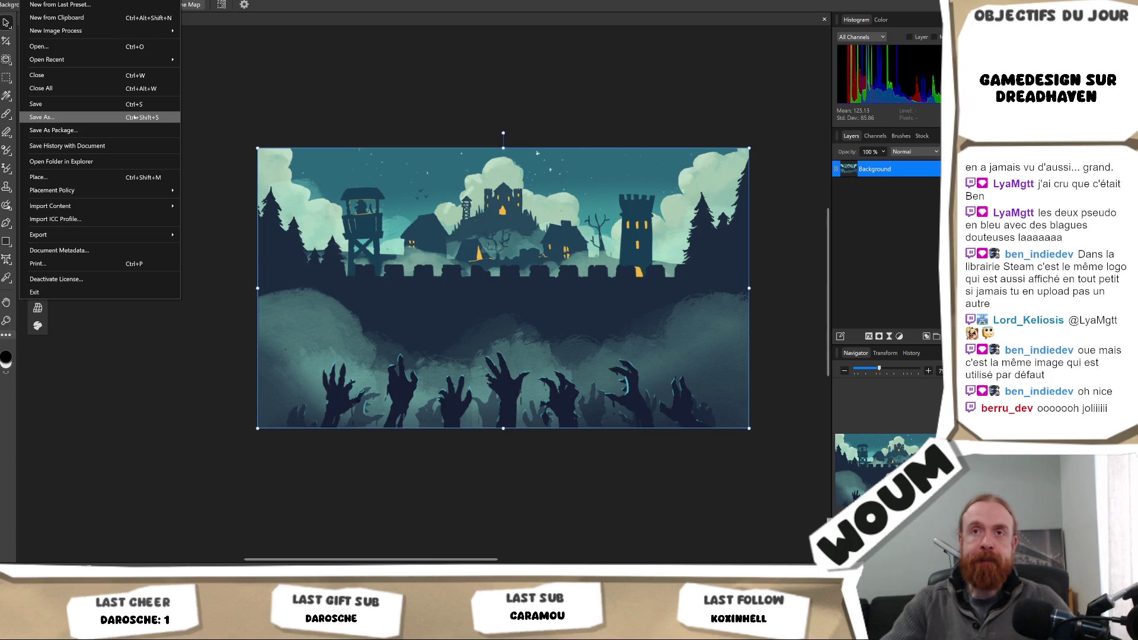
- Open the capsule image's export settings, then close them without exporting
mouse_move(148, 235)
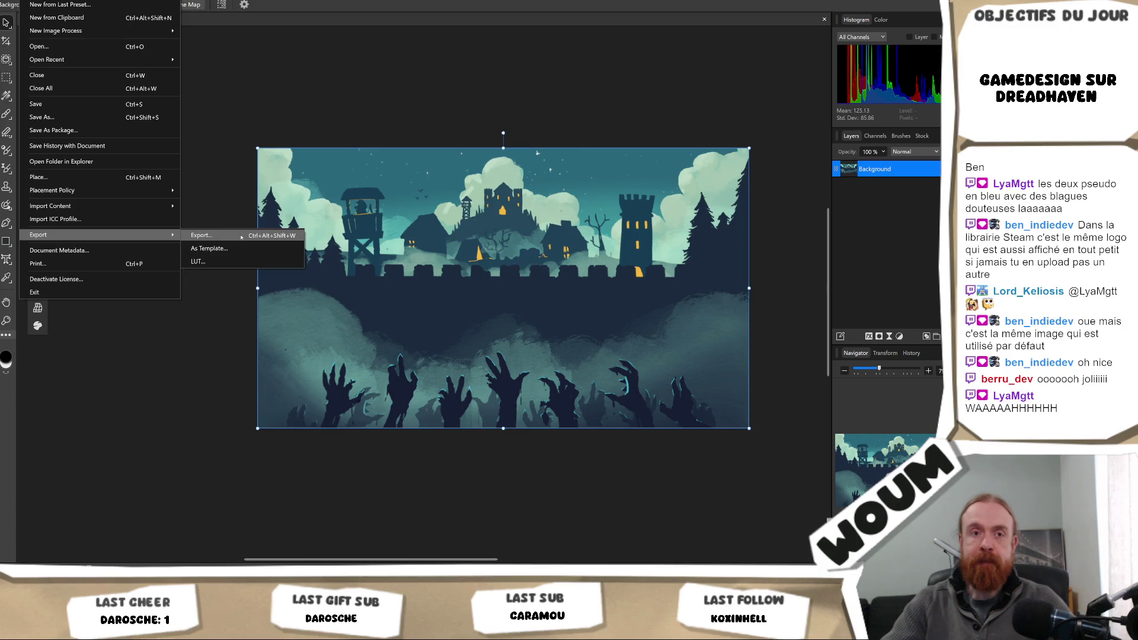
click(241, 236)
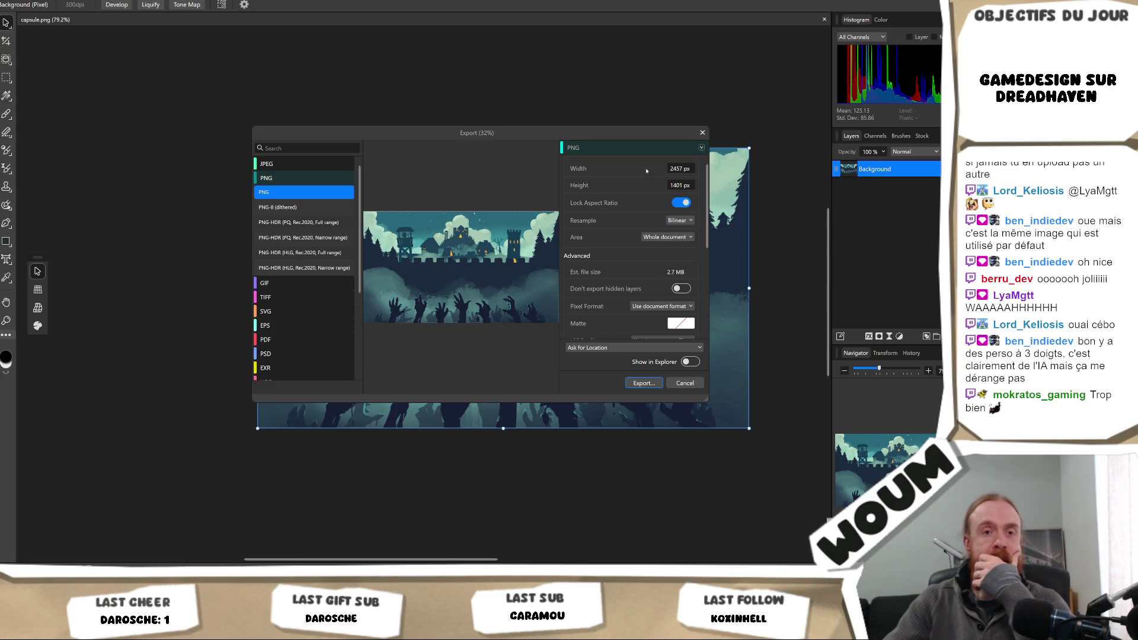
click(703, 132)
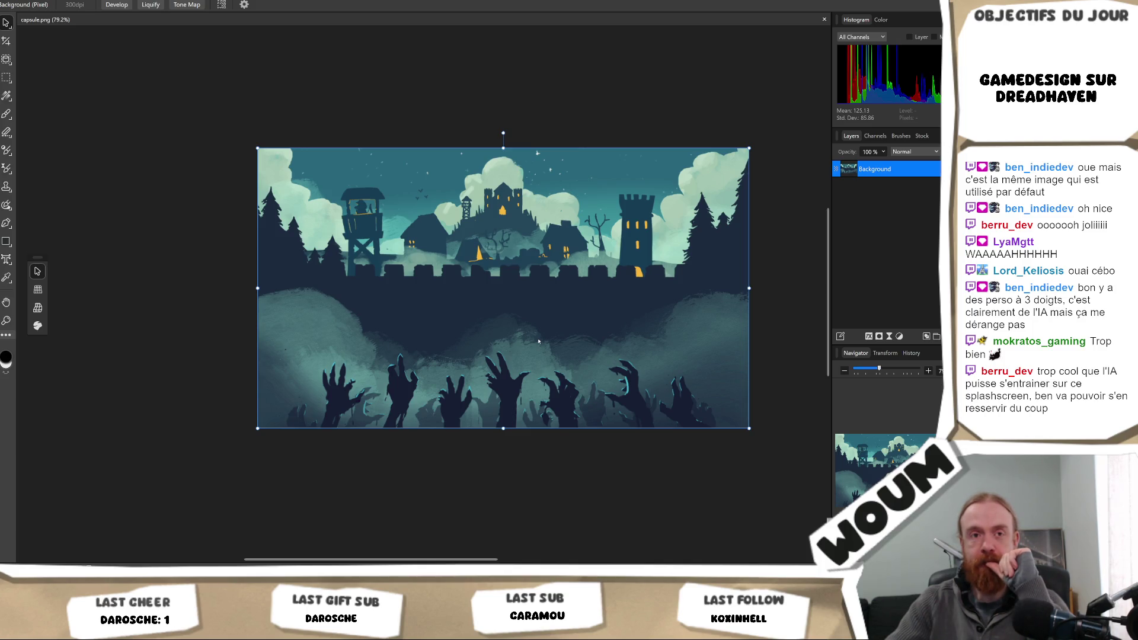
- Switch from Affinity Photo to the Steamworks application icon documentation
scroll(538, 342, up, 1)
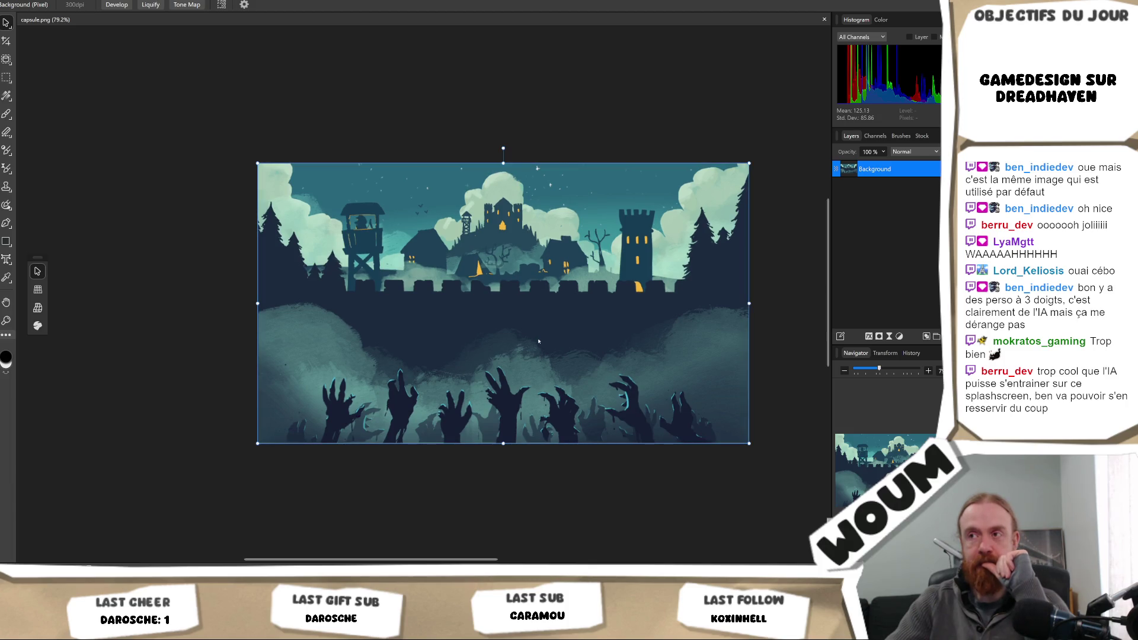
scroll(538, 342, down, 1)
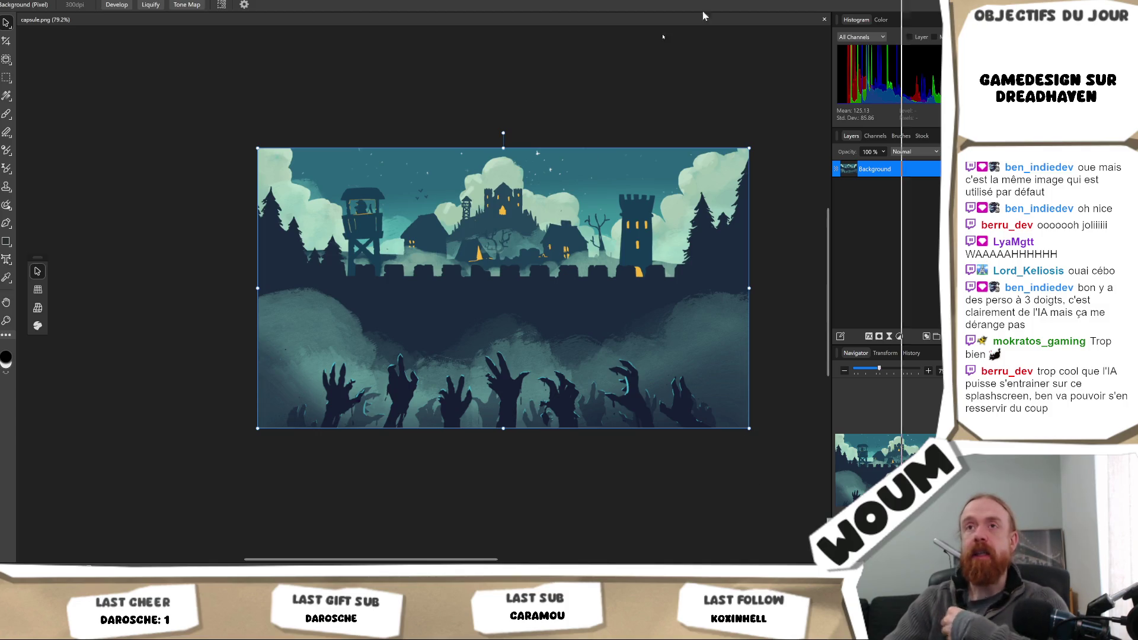
key(alt+Tab)
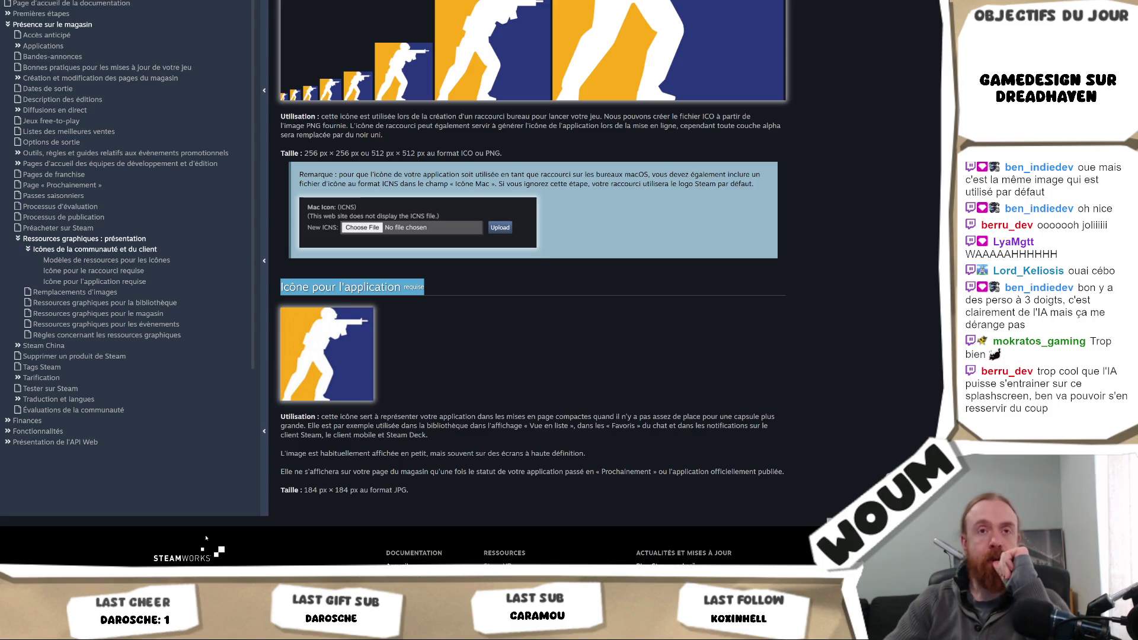
- Look over the castle icon in Krita, then switch to the white serif D logo document
click(166, 544)
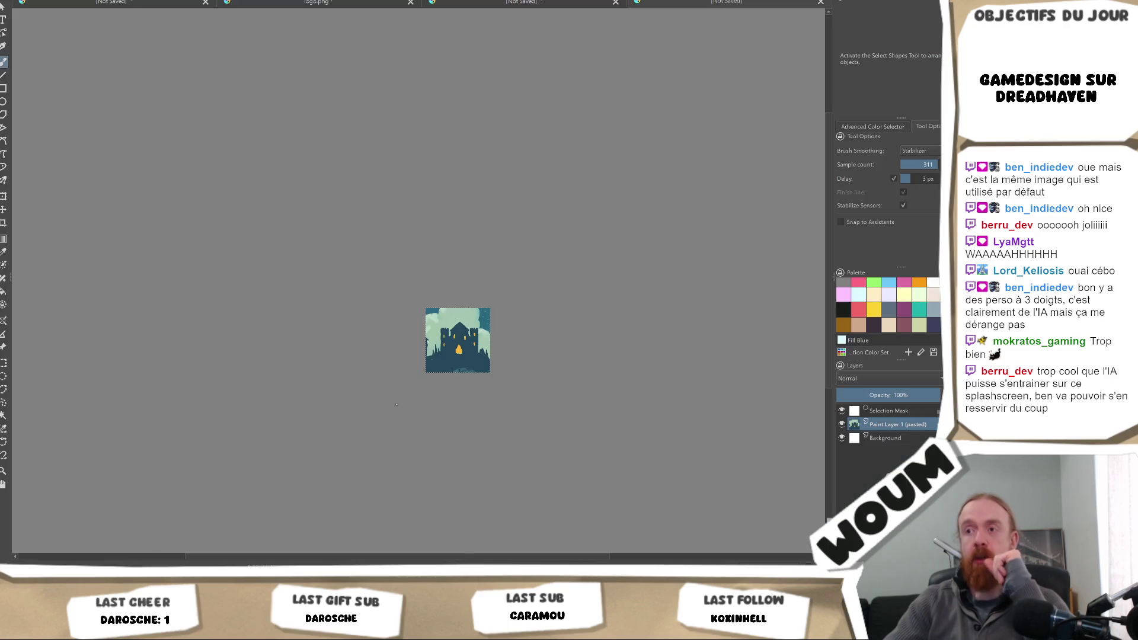
scroll(424, 459, down, 5)
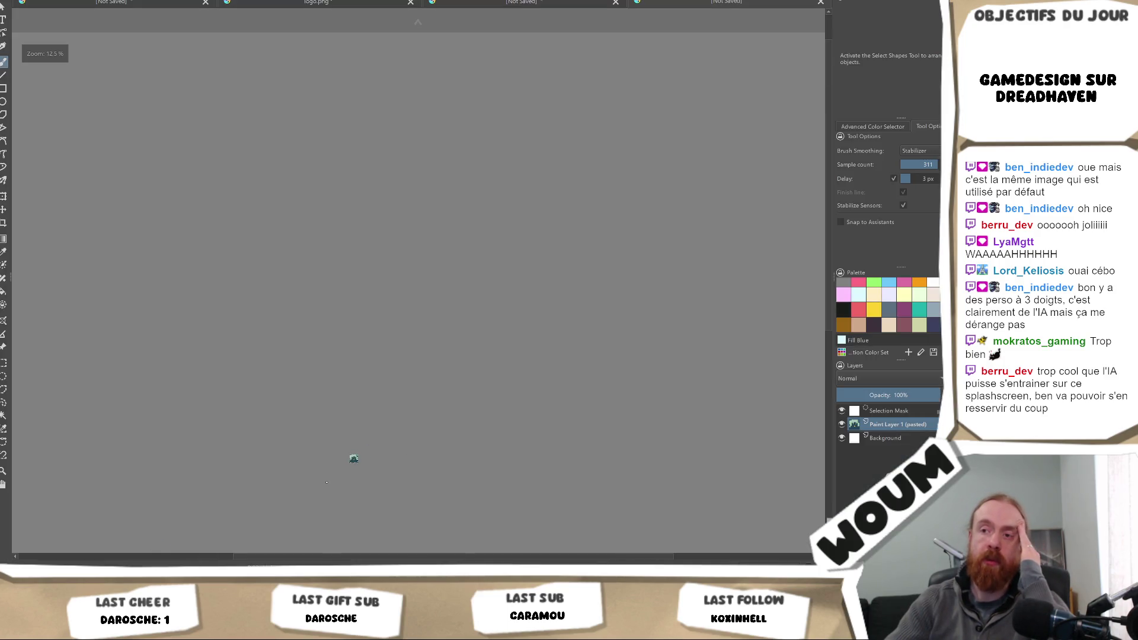
scroll(339, 500, up, 4)
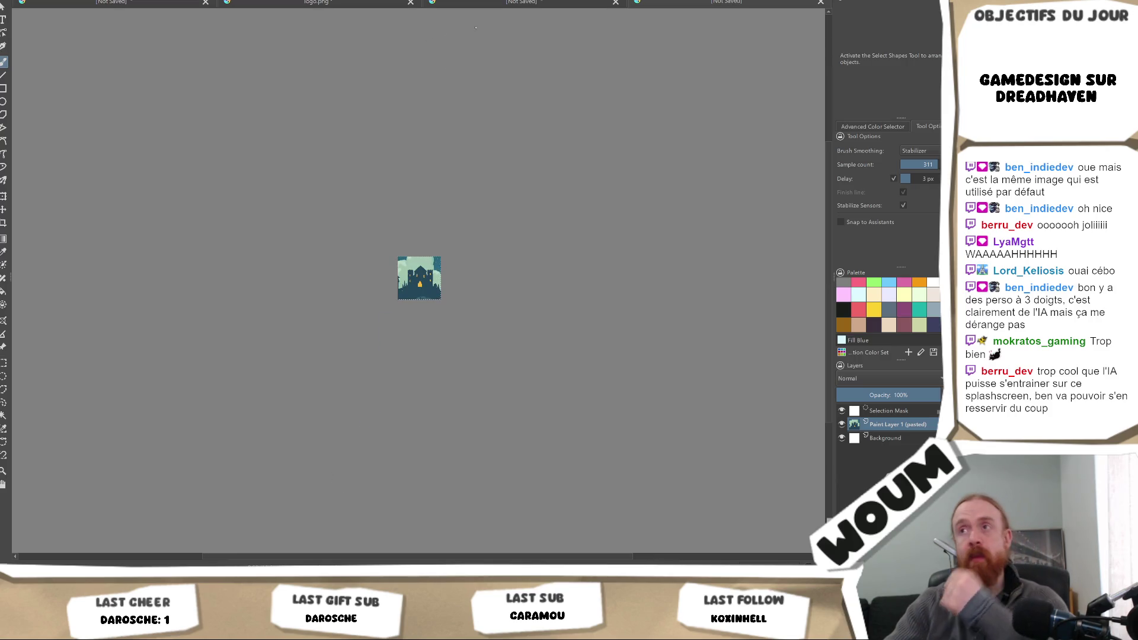
click(305, 2)
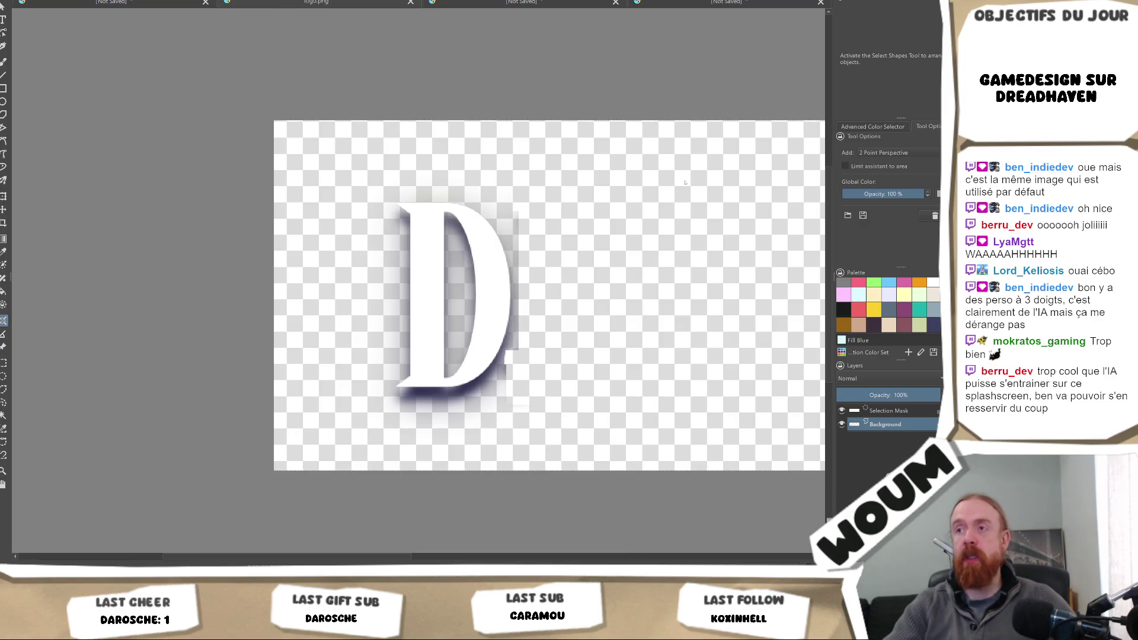
- On the castle icon document, transform the D to move it up and left over the castle
key(ctrl+Tab)
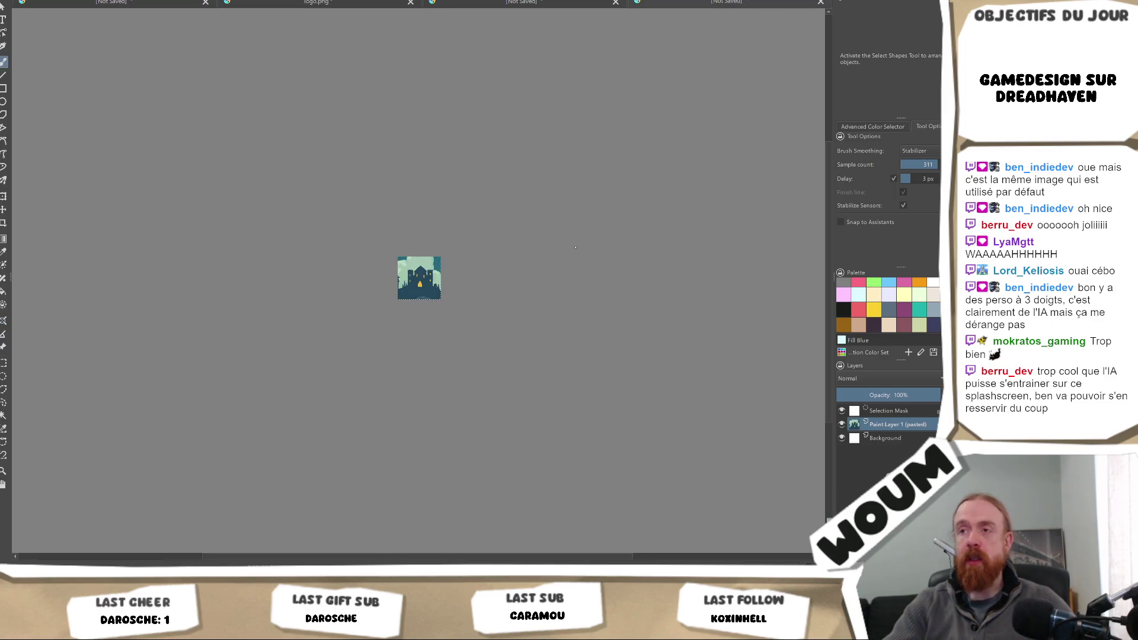
scroll(458, 319, up, 3)
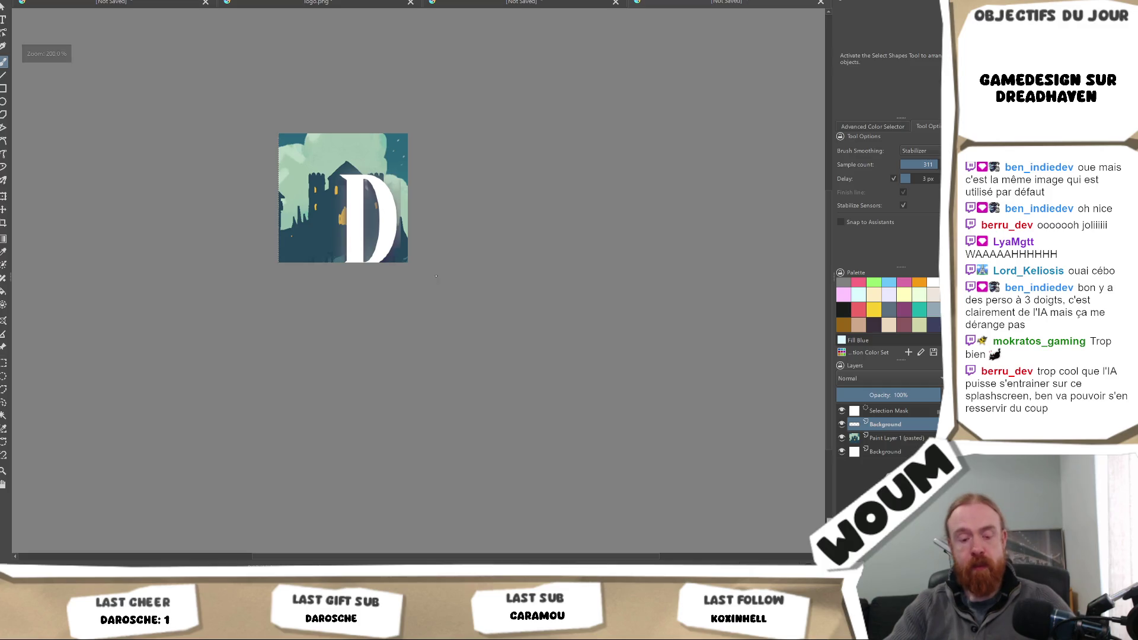
key(ctrl+t)
drag(390, 230, 362, 200)
key(Return)
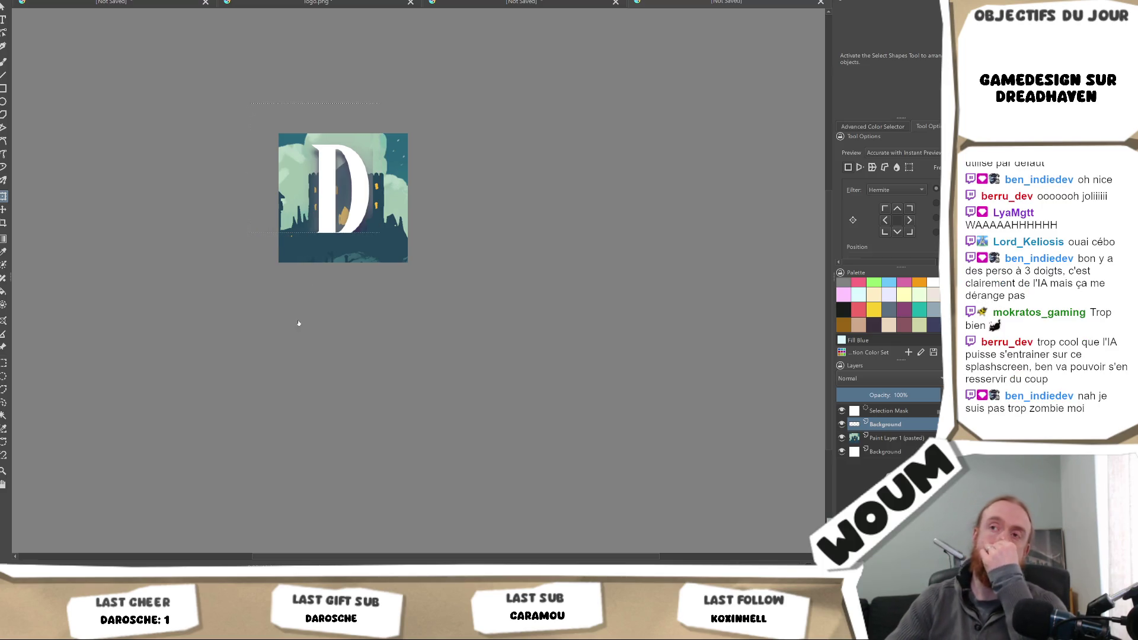
- Nudge the D slightly right and down, then go back to the D logo document
drag(350, 187, 356, 202)
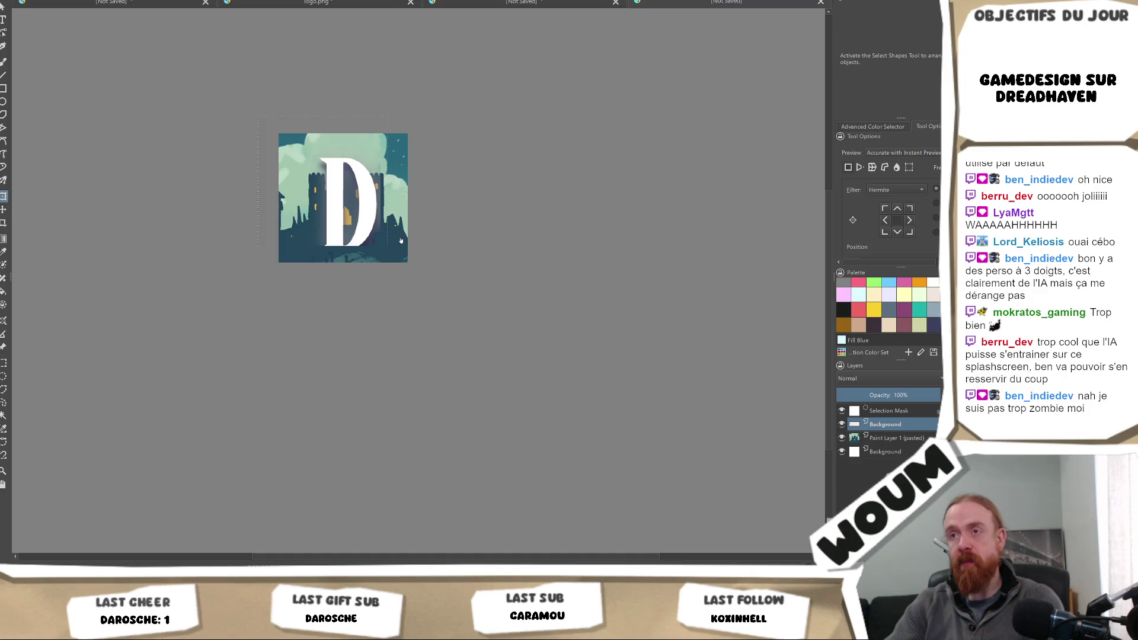
scroll(415, 228, down, 5)
scroll(435, 226, down, 2)
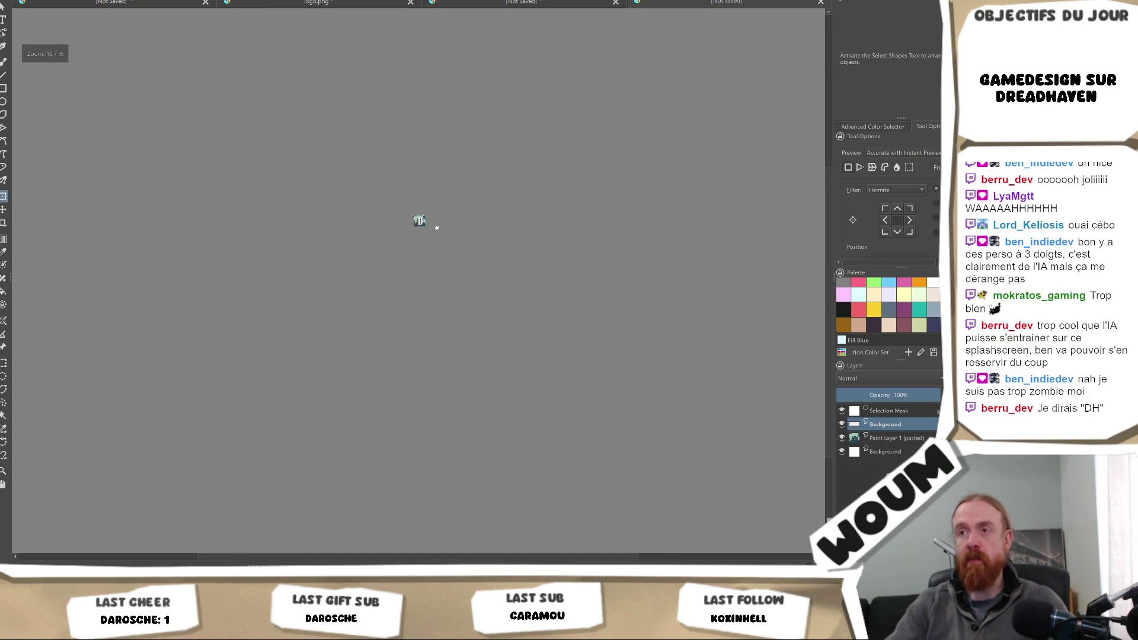
scroll(436, 227, up, 8)
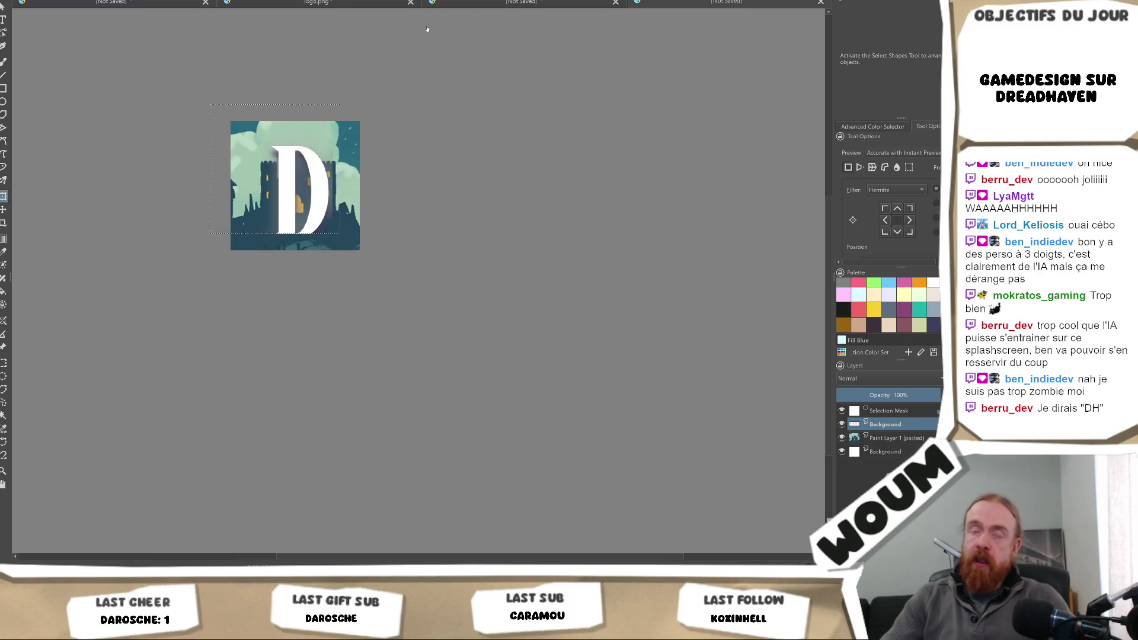
key(ctrl+Tab)
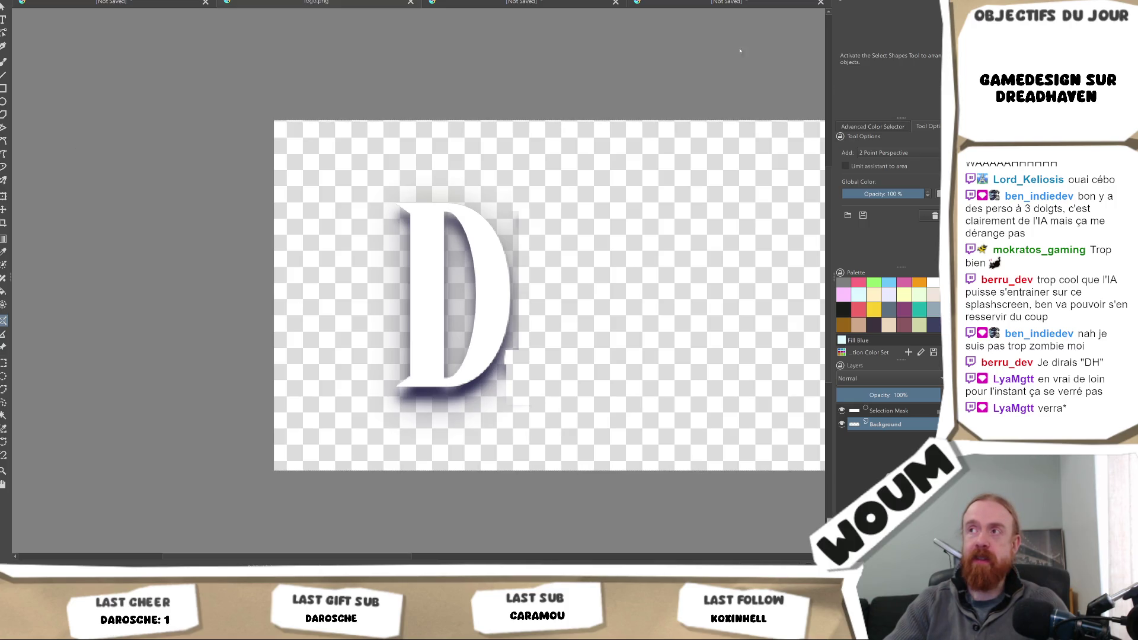
- Paste the D onto the castle icon and start transforming it
key(ctrl+v)
scroll(415, 290, down, 2)
key(ctrl+t)
scroll(402, 290, up, 4)
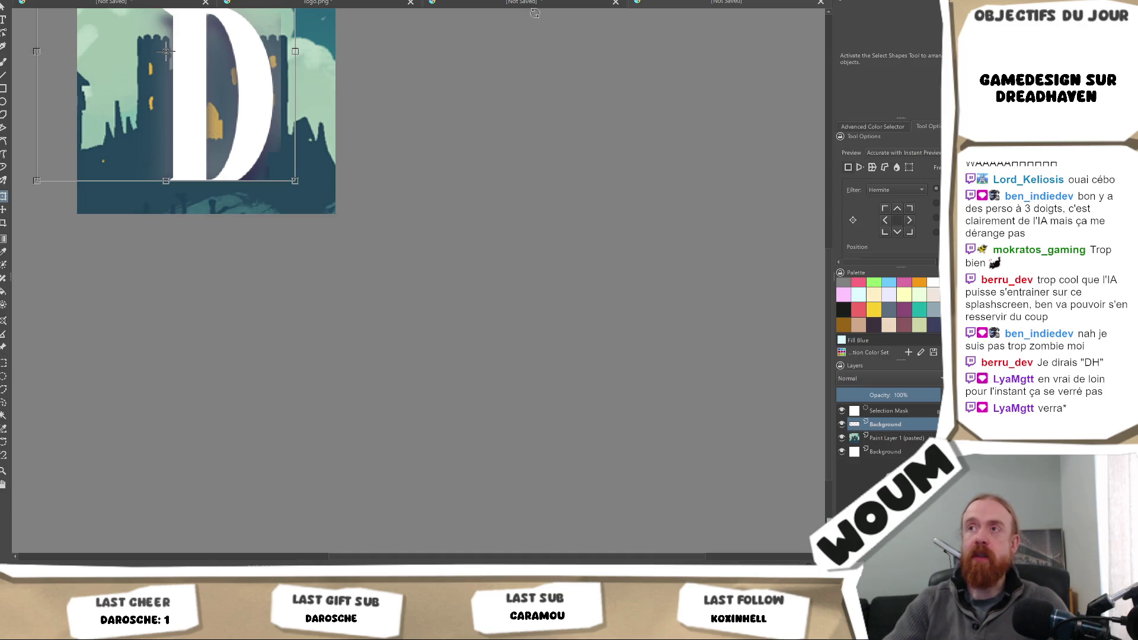
- Magic-wand select the D on the white-canvas document and grow the selection by 5 px
key(ctrl+Tab)
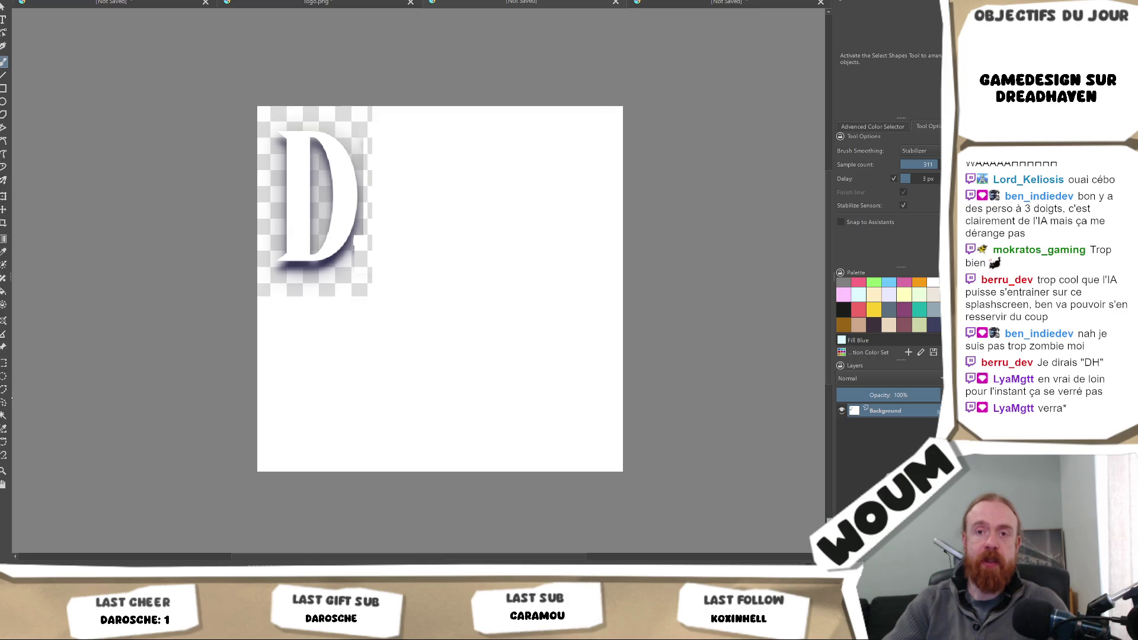
click(3, 416)
click(351, 211)
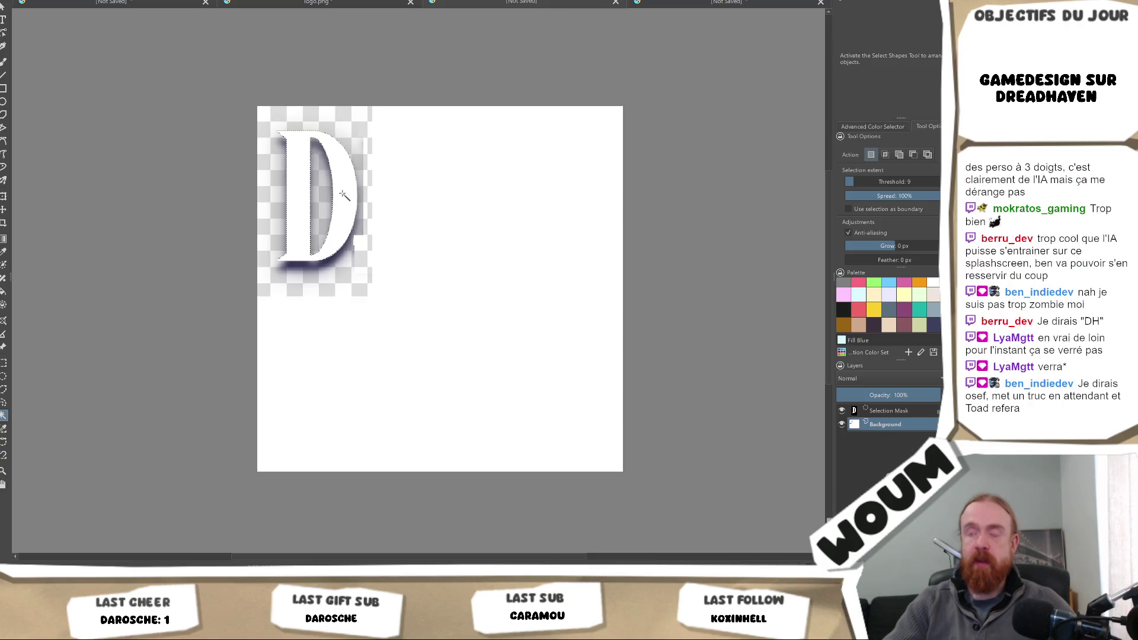
key(ctrl+shift+s)
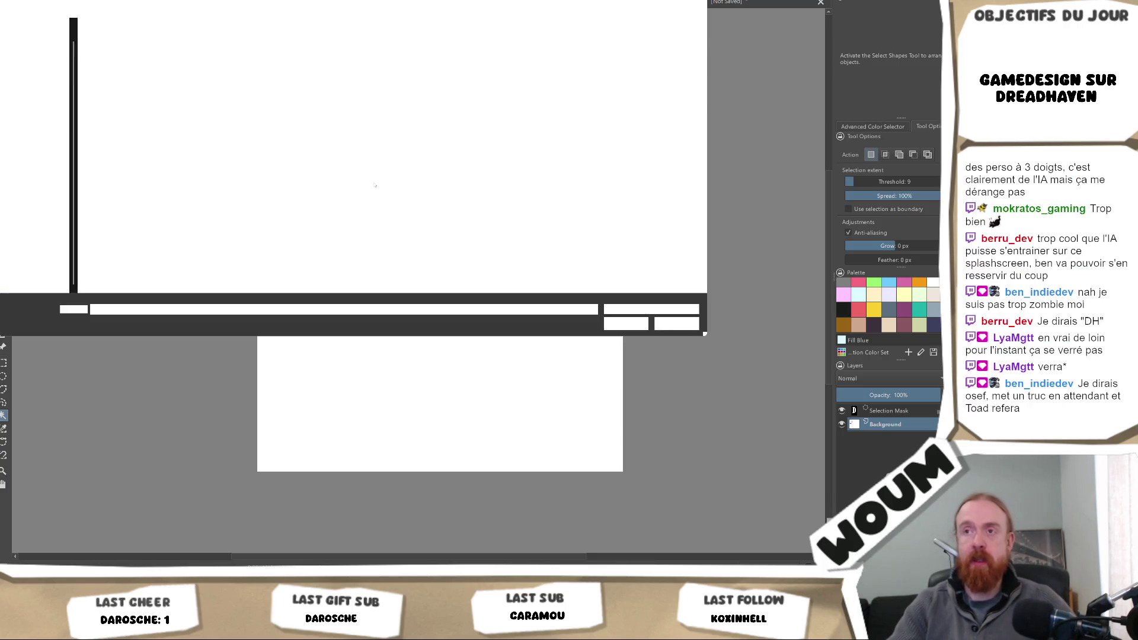
click(686, 323)
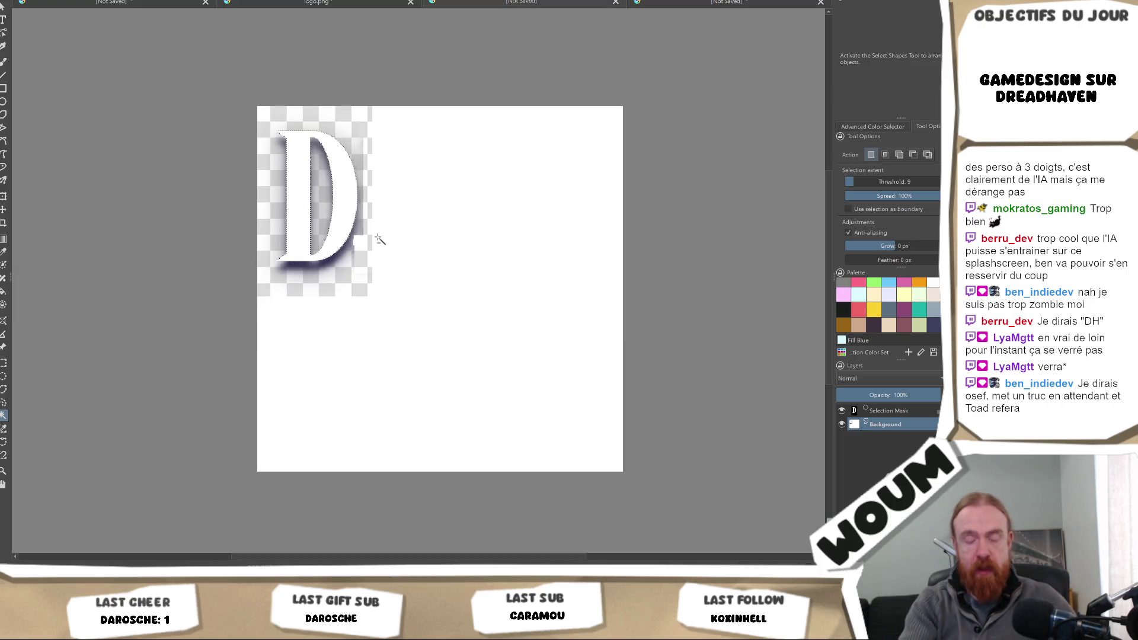
key(alt+s)
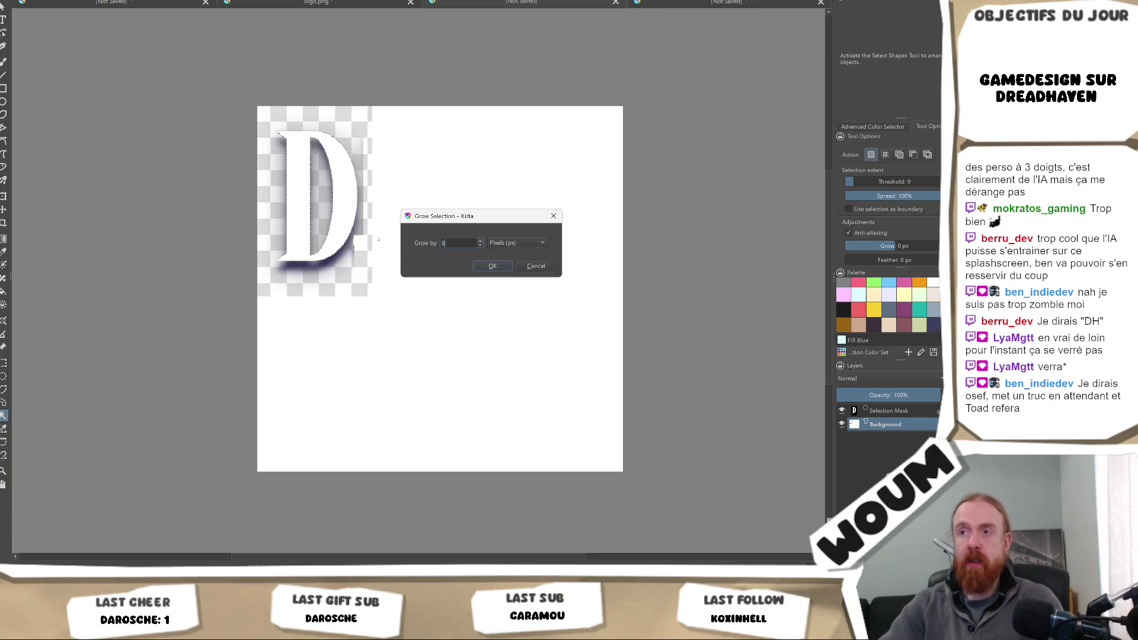
key(Return)
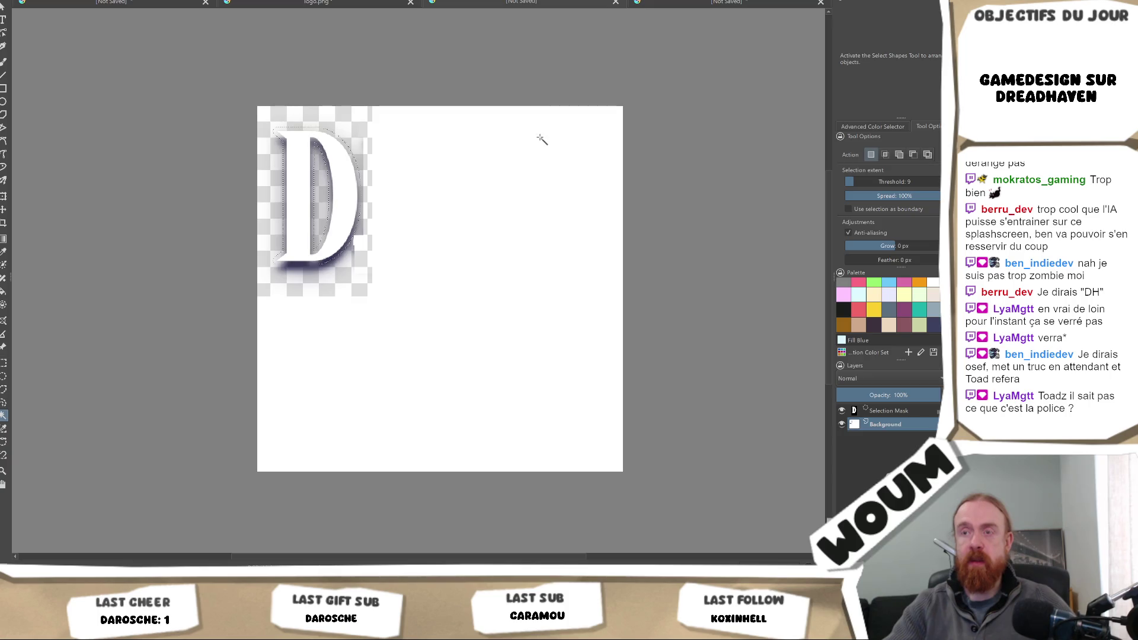
key(ctrl+t)
- Drag the new D copy beside the first one, cancelling the save dialog
mouse_move(377, 136)
mouse_down()
mouse_move(326, 178)
mouse_move(375, 261)
mouse_up()
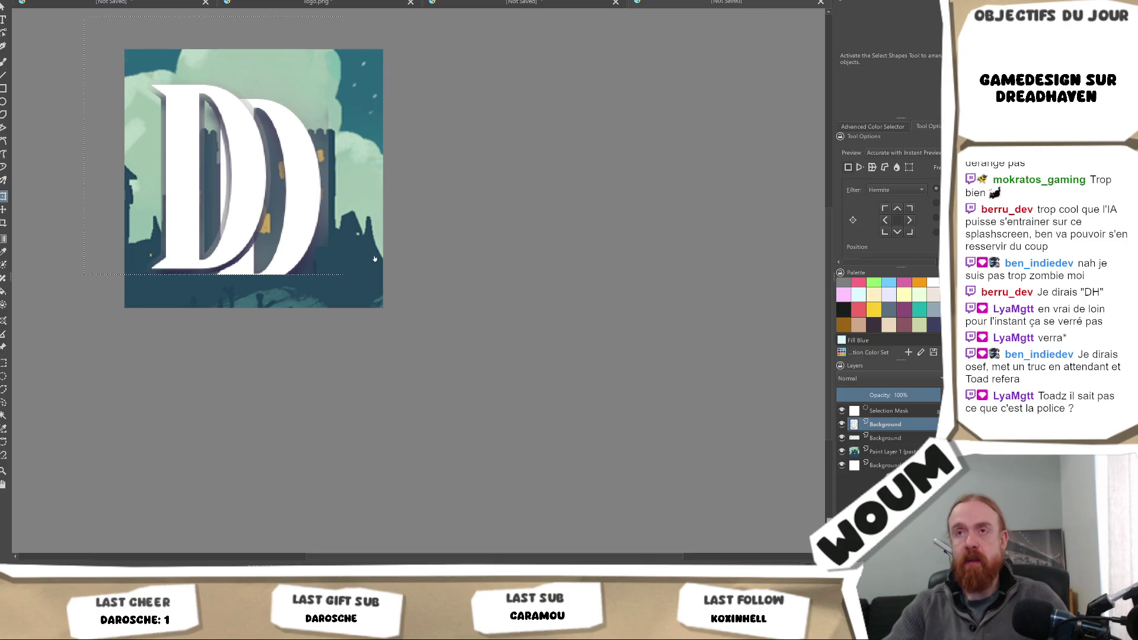
click(892, 437)
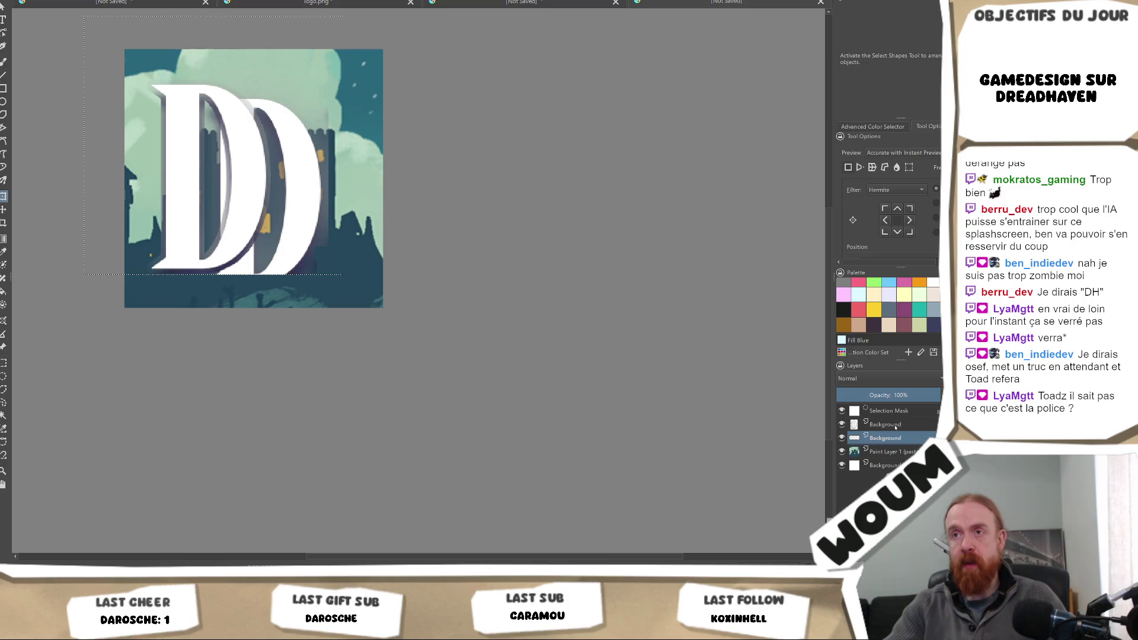
key(ctrl+s)
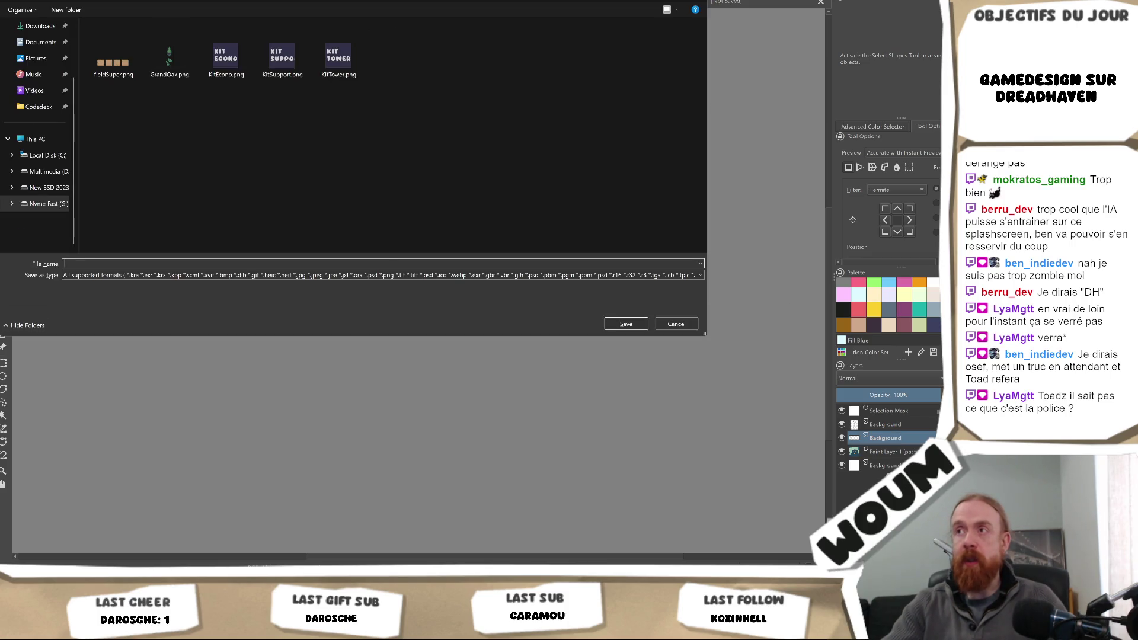
key(Escape)
- Deselect and hide the duplicate D layer, leaving a single white D over the castle
key(ctrl+shift+a)
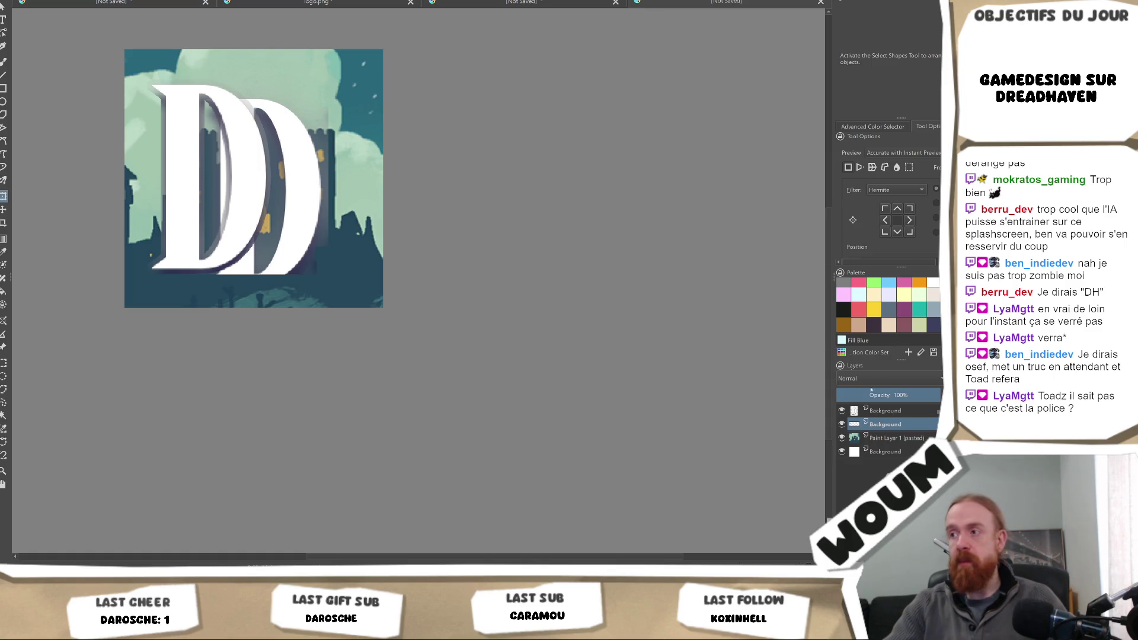
click(884, 437)
click(888, 425)
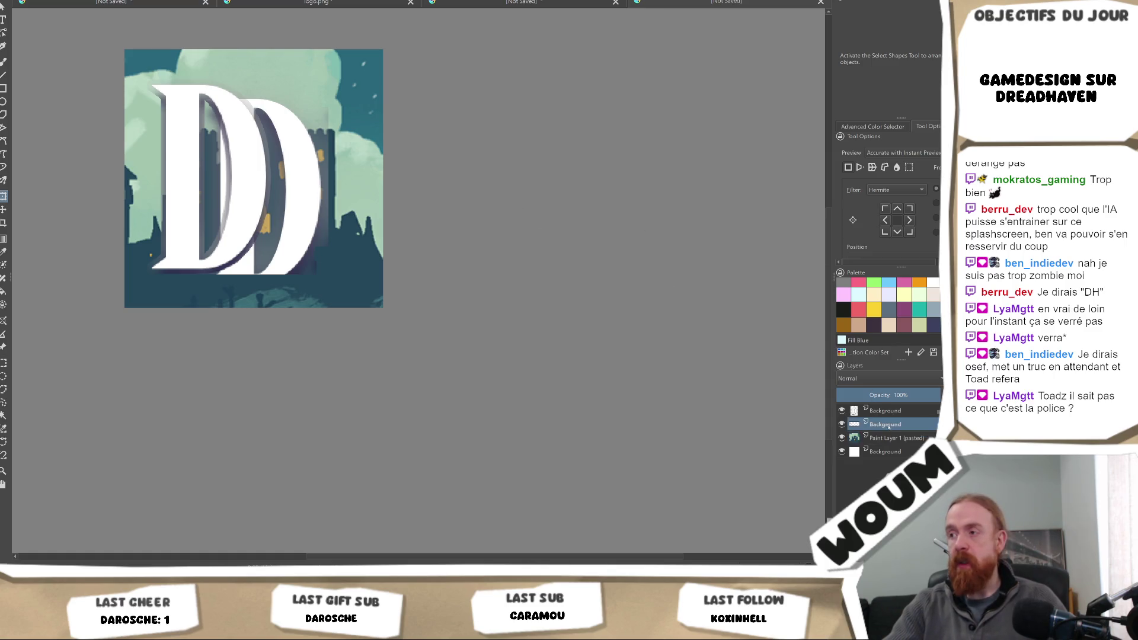
click(842, 424)
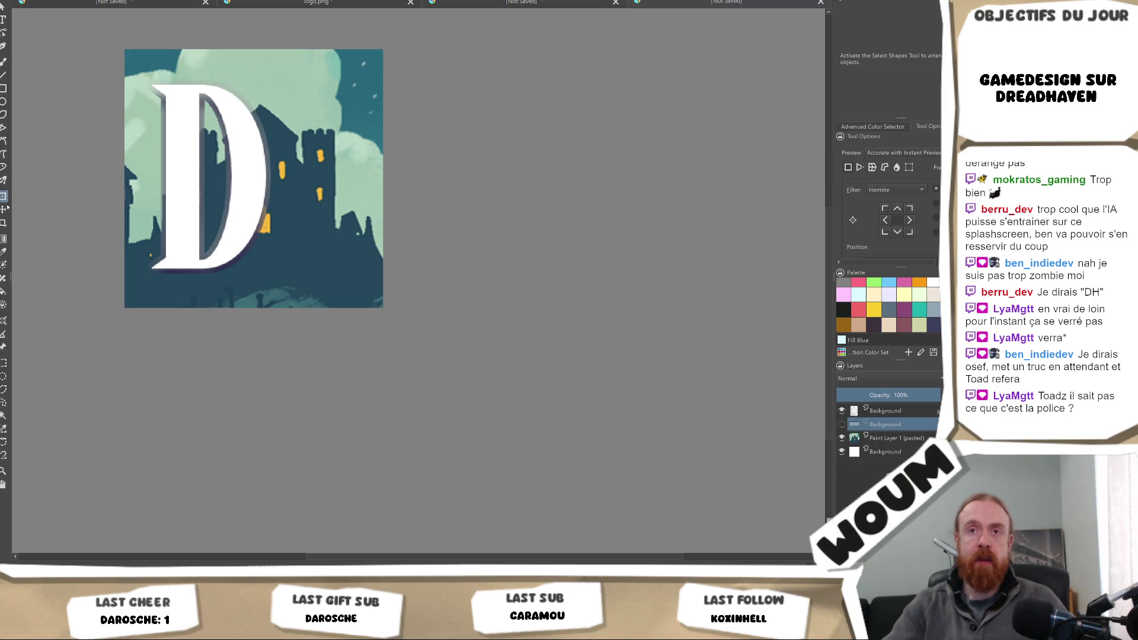
key(t)
click(877, 415)
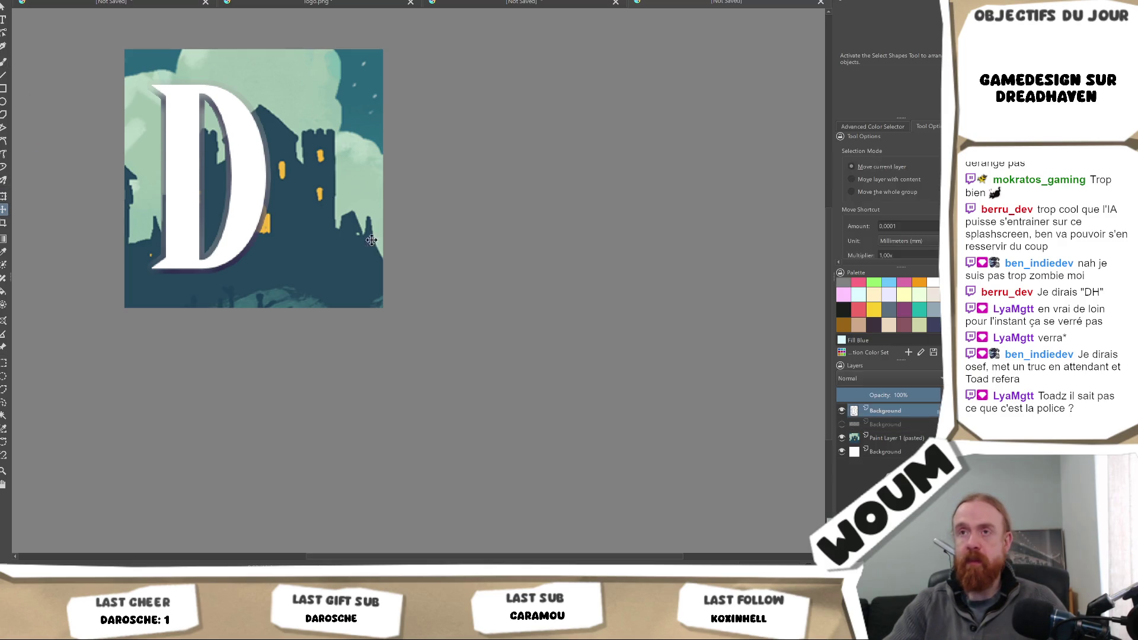
- Reset the view to 100%, recentre the icon, and move the D slightly left and up
key(1)
scroll(321, 220, down, 4)
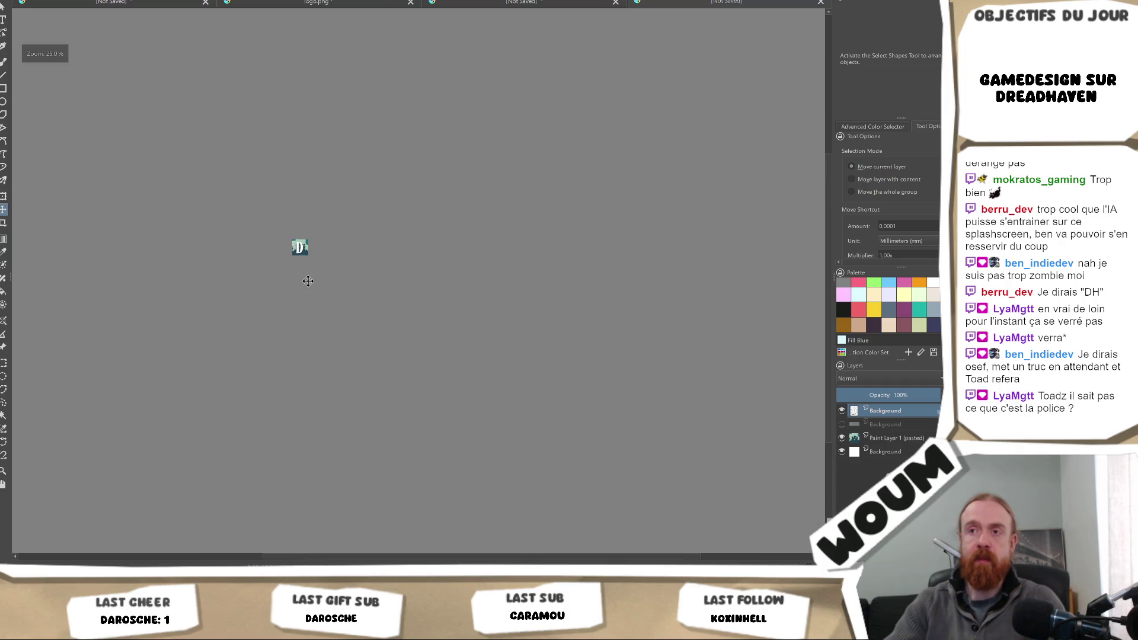
scroll(308, 275, up, 4)
drag(328, 226, 339, 288)
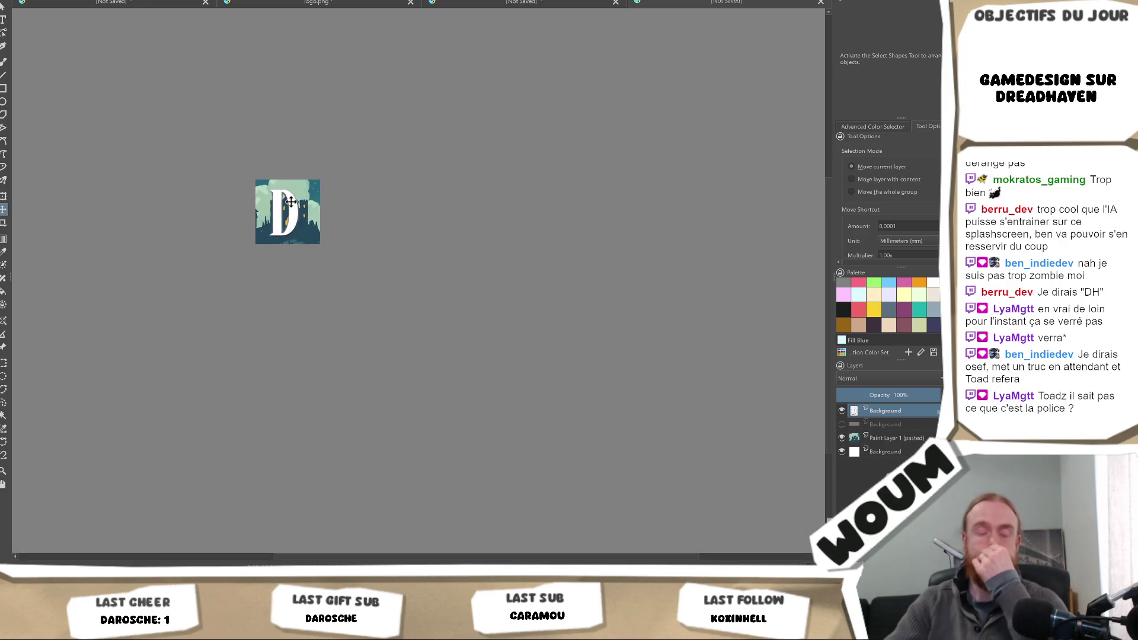
scroll(284, 215, up, 2)
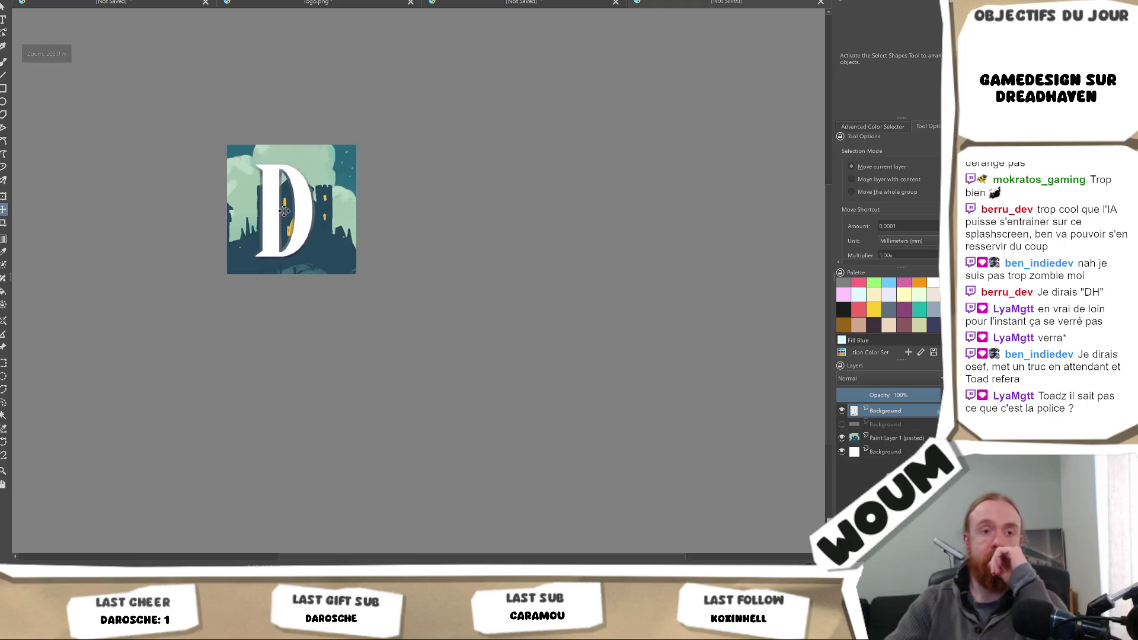
scroll(285, 211, up, 1)
drag(300, 199, 301, 209)
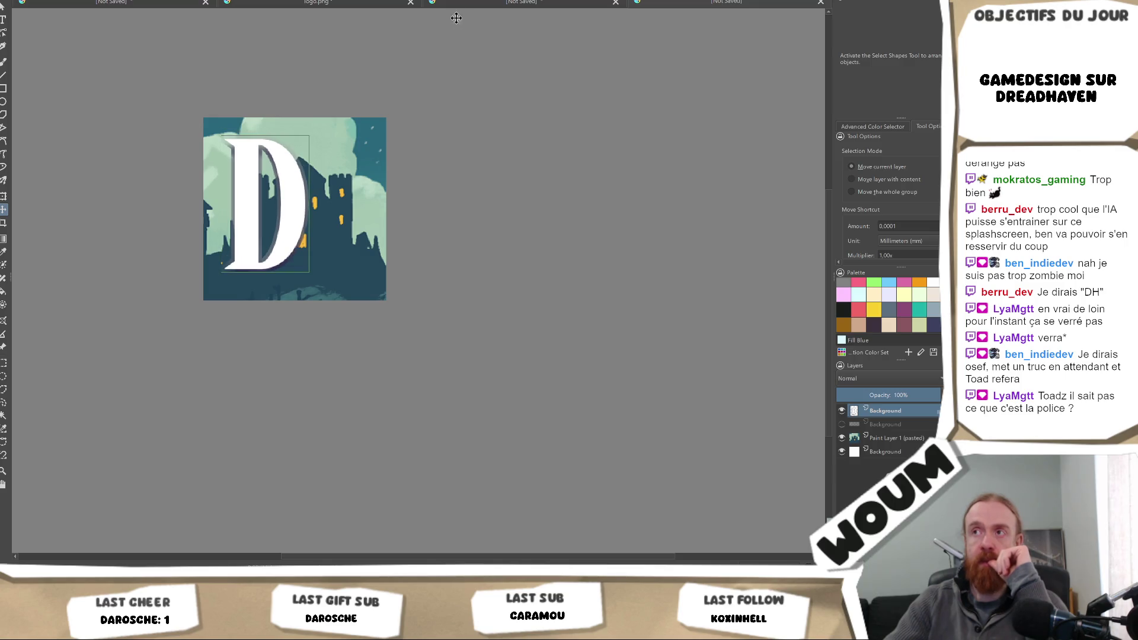
- On the logo.png title document, add a two-point perspective assistant and then delete it
click(423, 5)
click(316, 2)
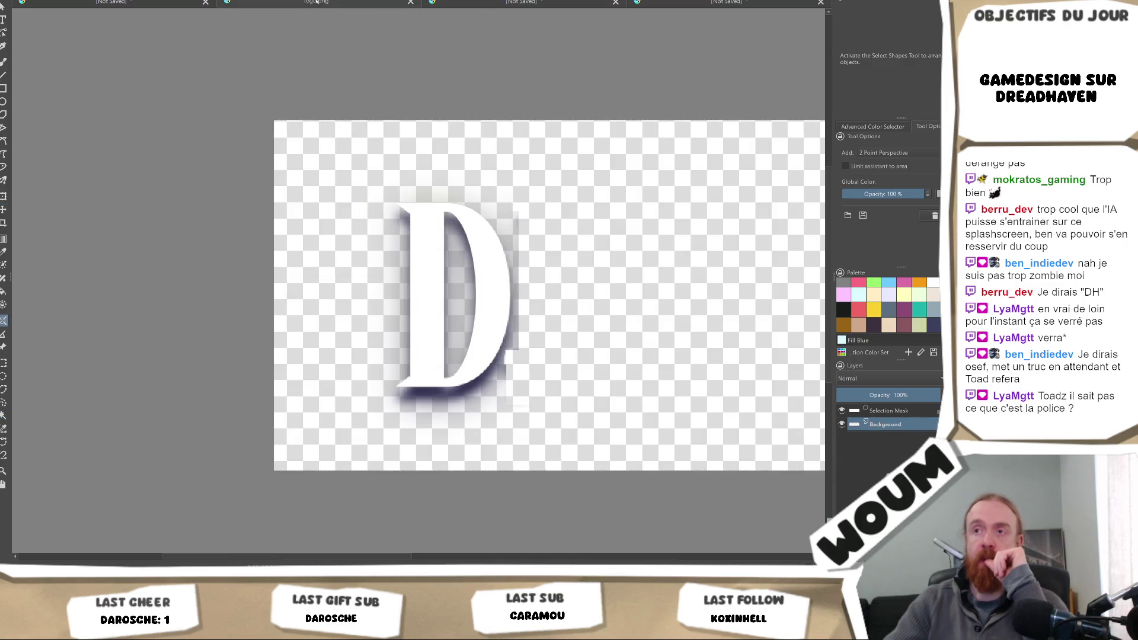
scroll(569, 301, right, 2)
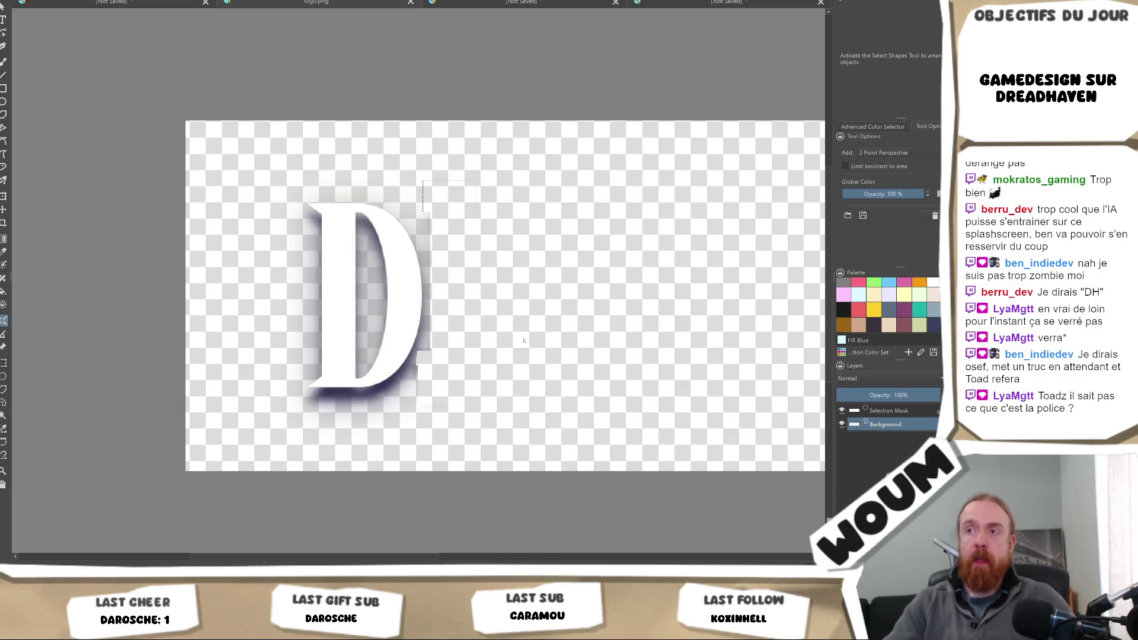
click(538, 319)
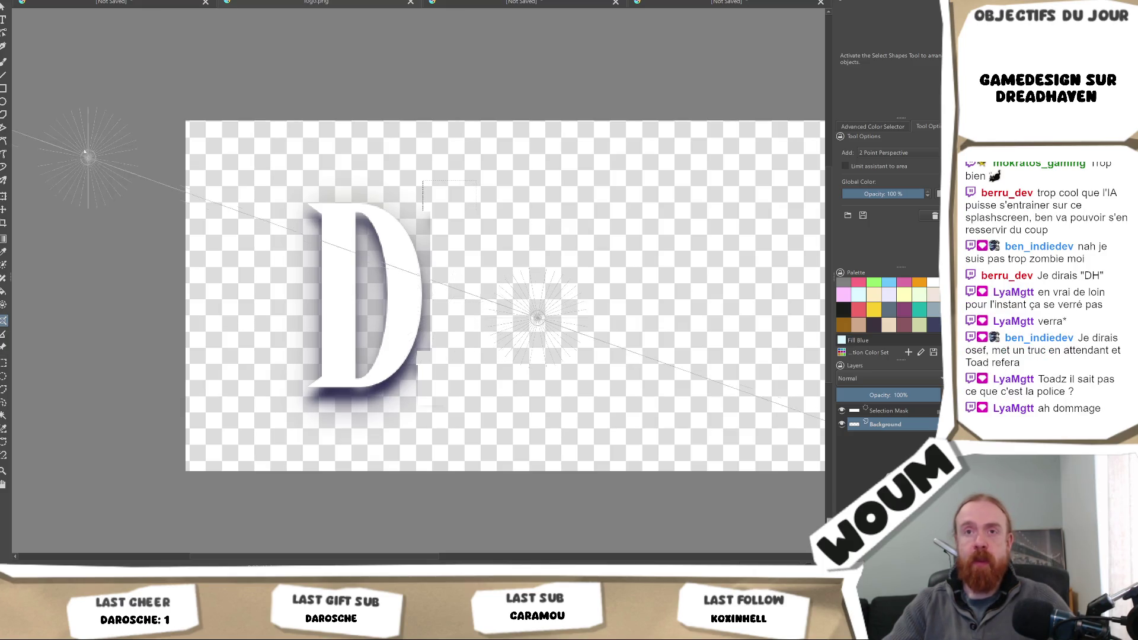
click(464, 322)
click(470, 356)
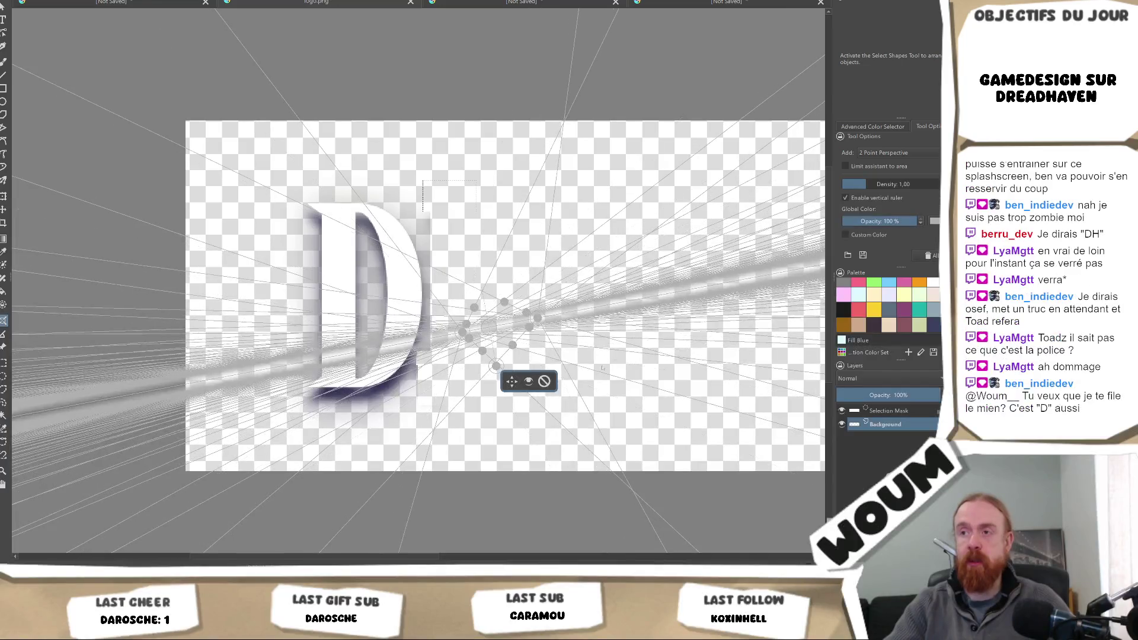
click(544, 381)
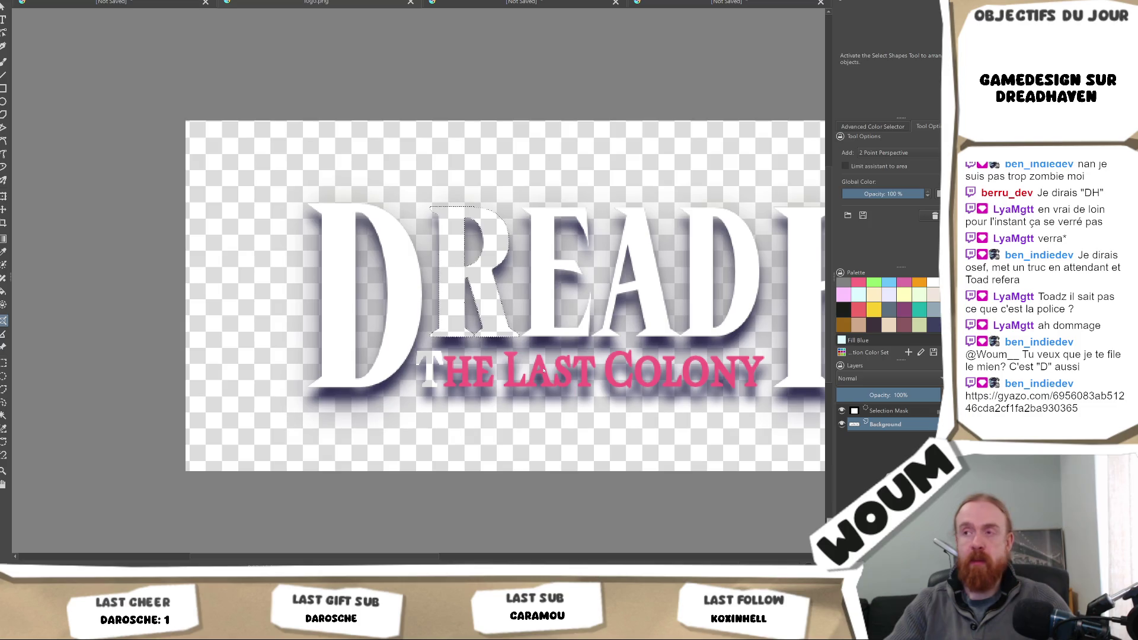
- Select the H of HAVEN with contiguous selection and grow the selection by 5 pixels
scroll(266, 555, right, 5)
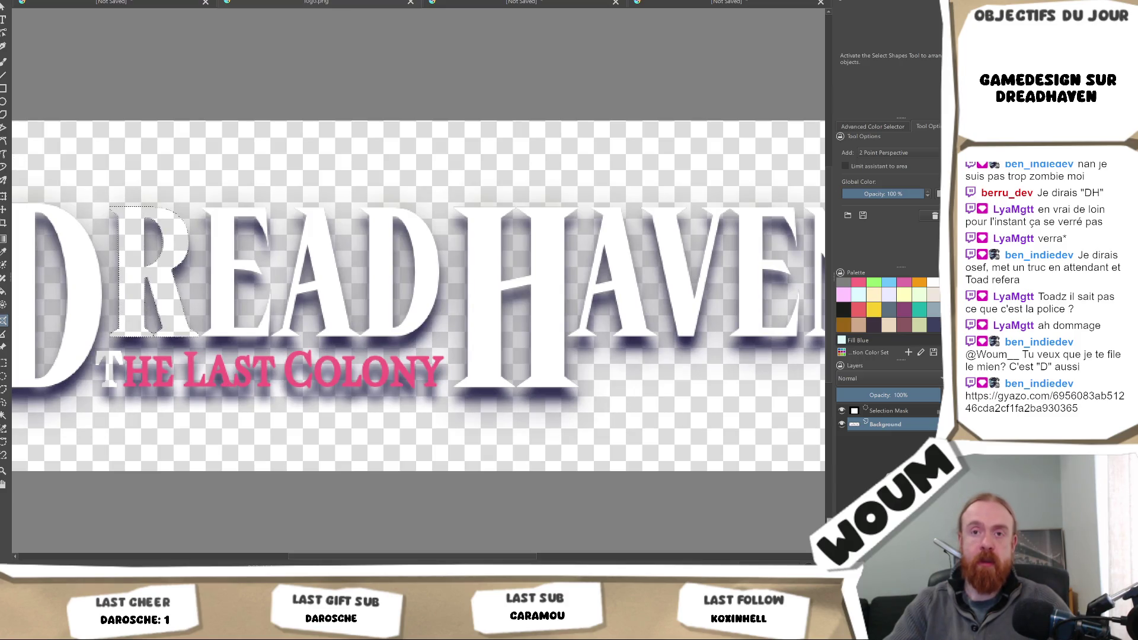
key(w)
click(555, 278)
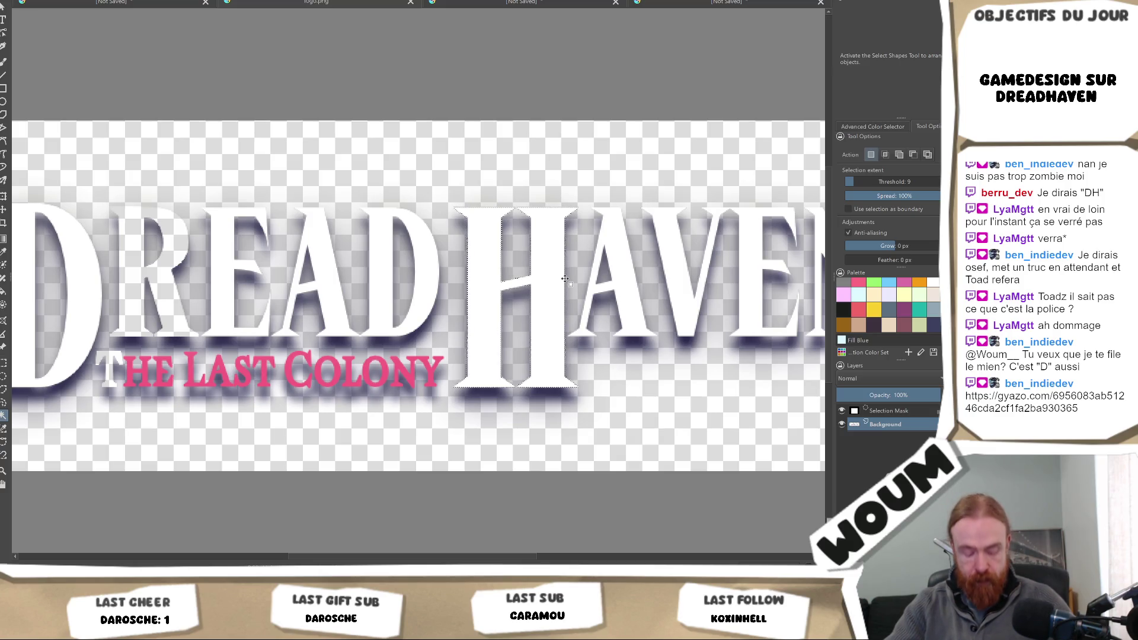
key(ctrl+alt+g)
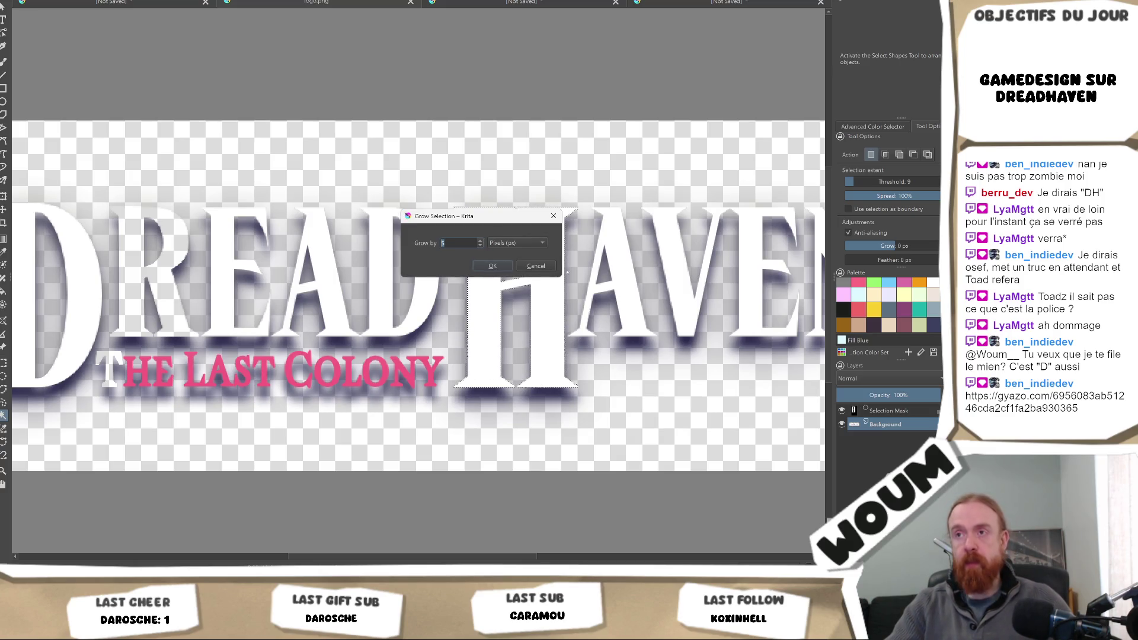
key(Return)
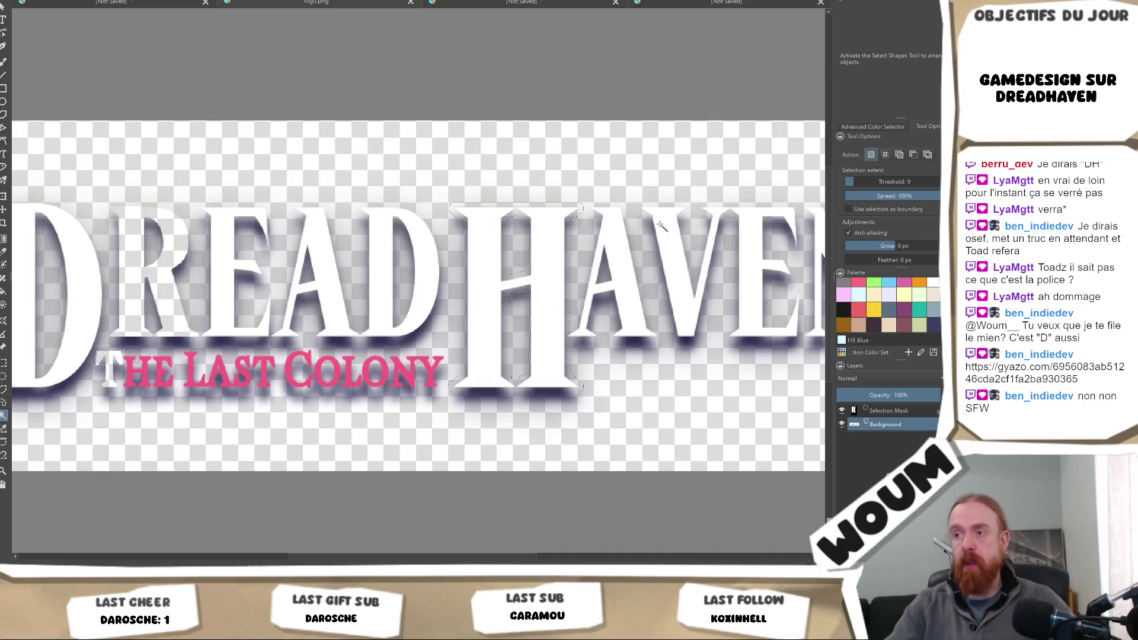
click(705, 2)
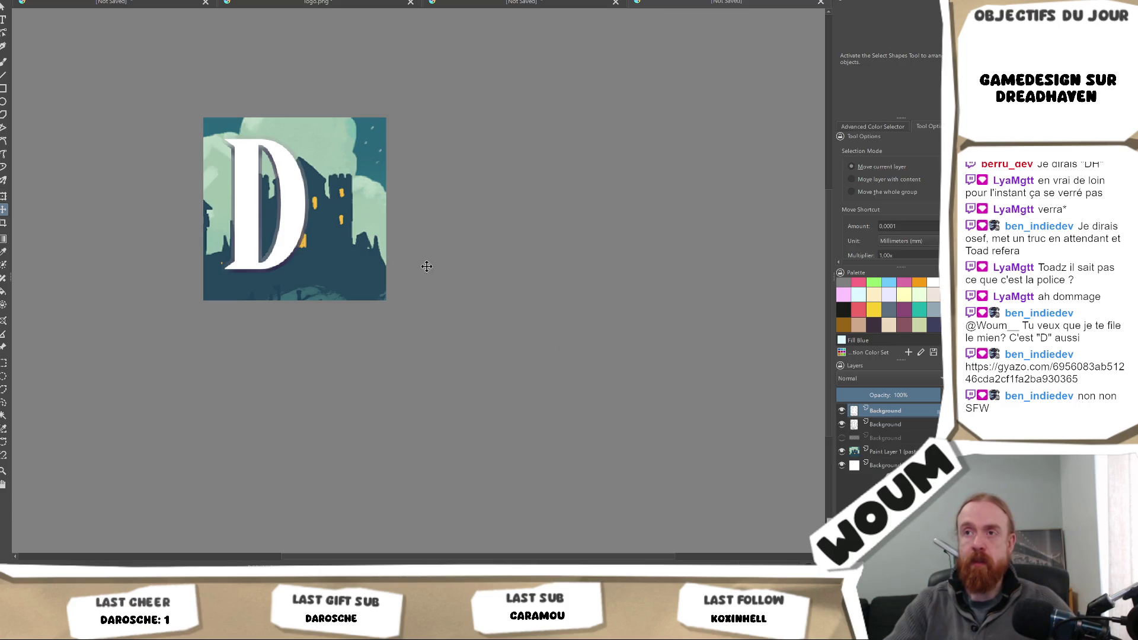
- Place the H beside the D to read DH, fine-tune both letters, and select both letter layers
mouse_move(459, 279)
mouse_down()
mouse_move(342, 207)
mouse_move(300, 203)
mouse_up()
click(902, 426)
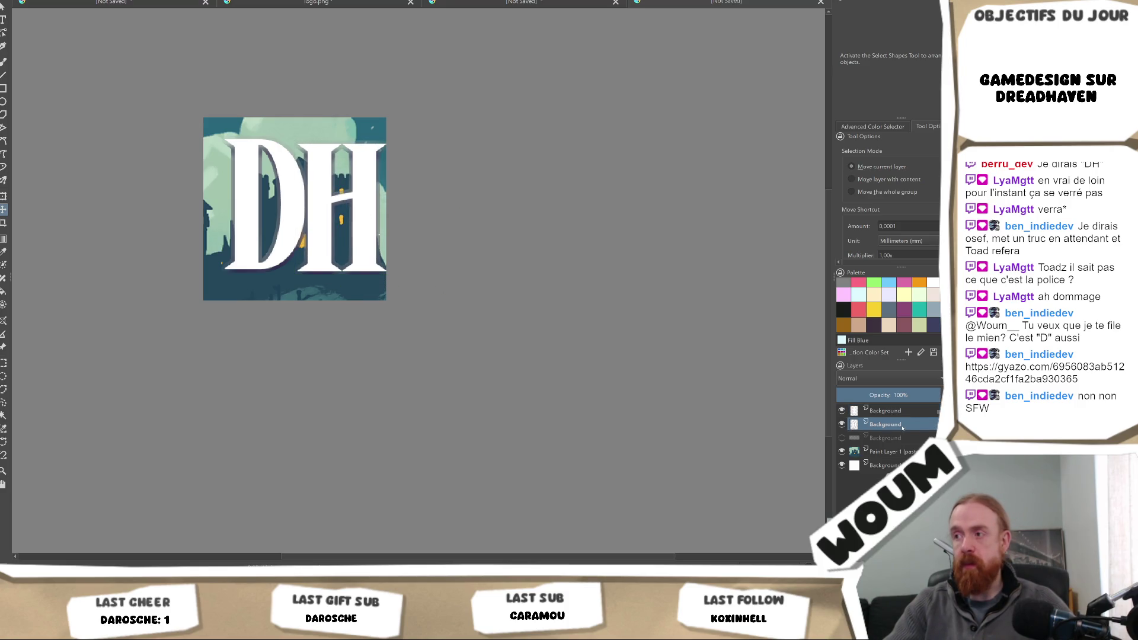
drag(275, 209, 265, 215)
key(Page_Up)
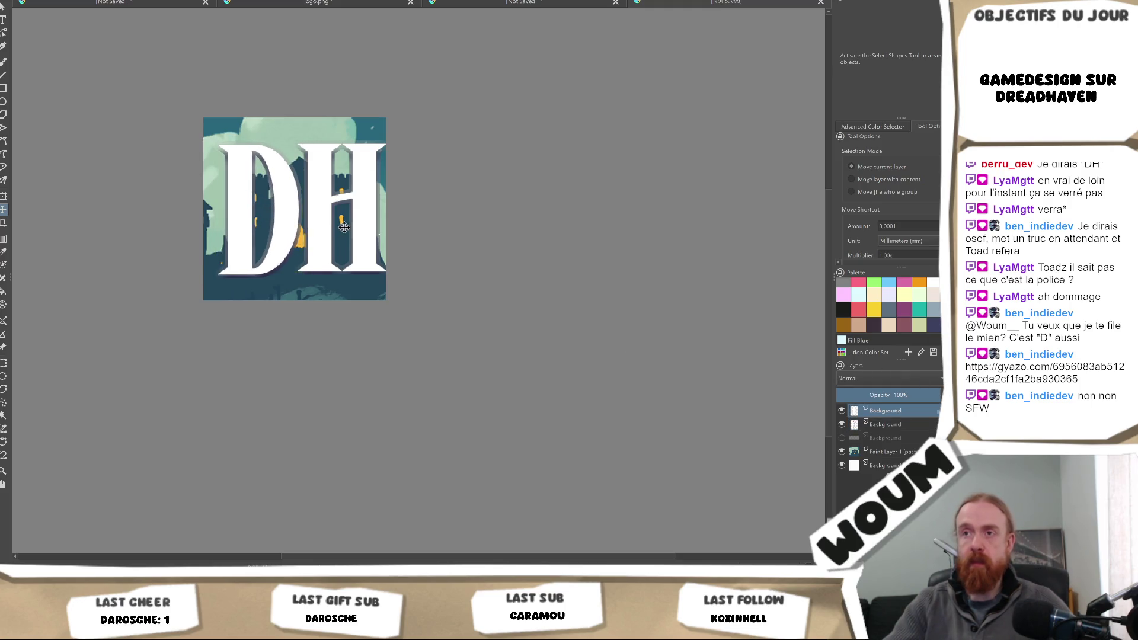
drag(350, 228, 342, 229)
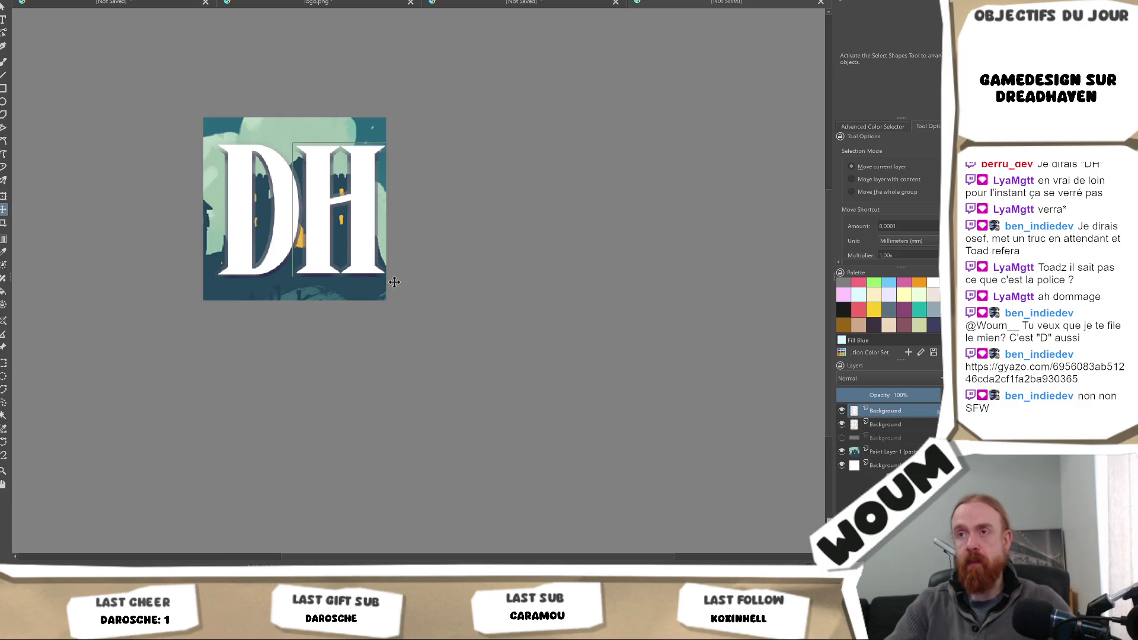
drag(329, 232, 328, 232)
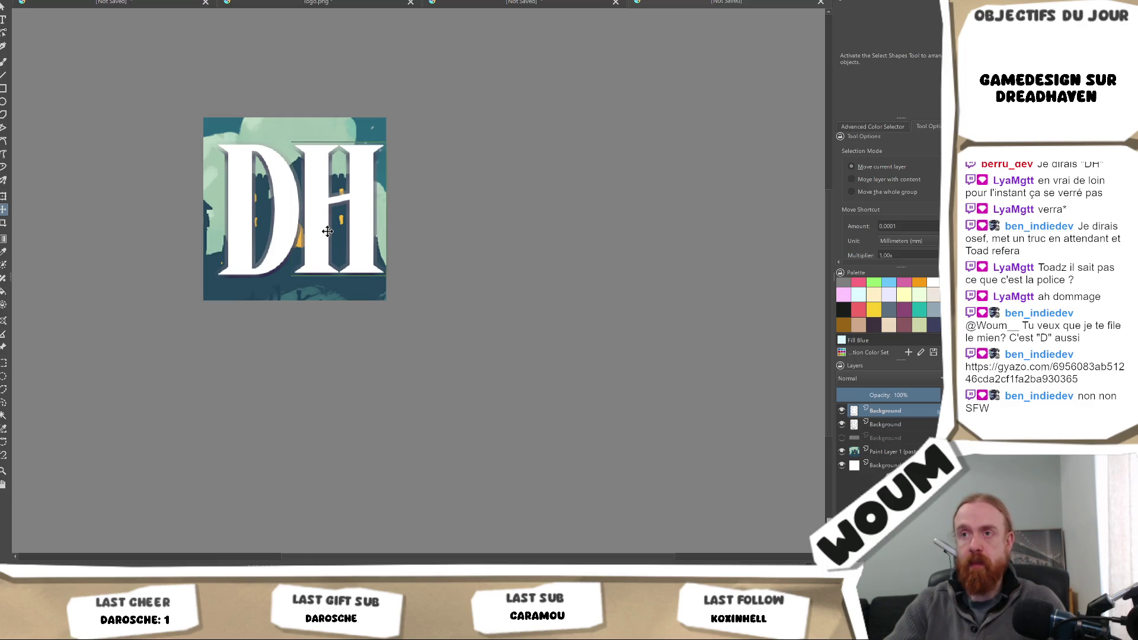
scroll(468, 297, down, 4)
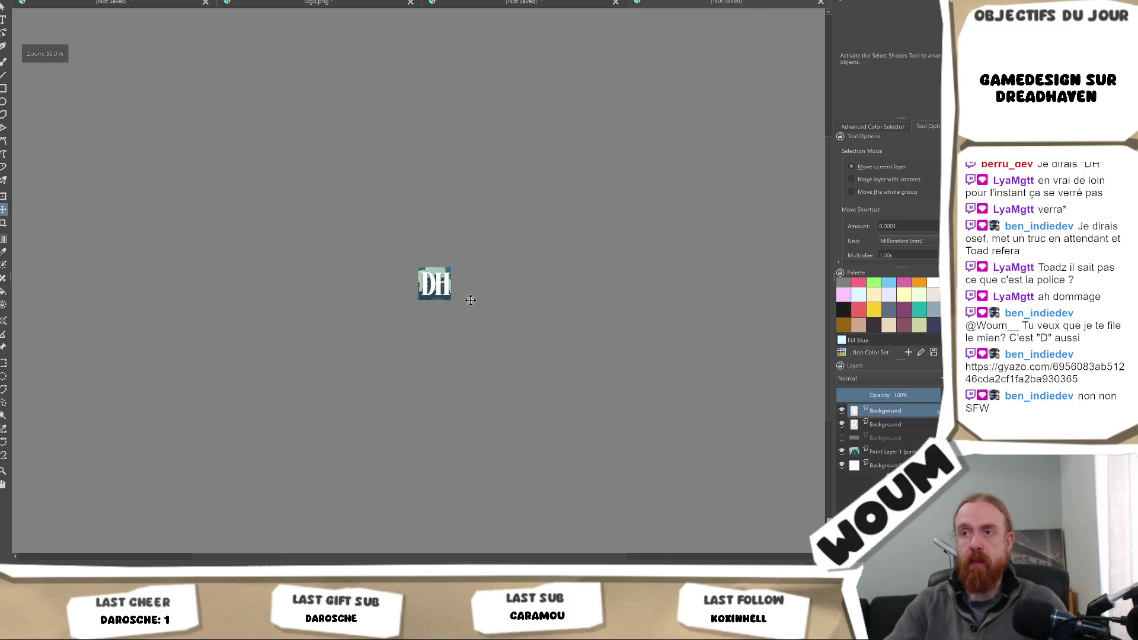
scroll(454, 317, up, 3)
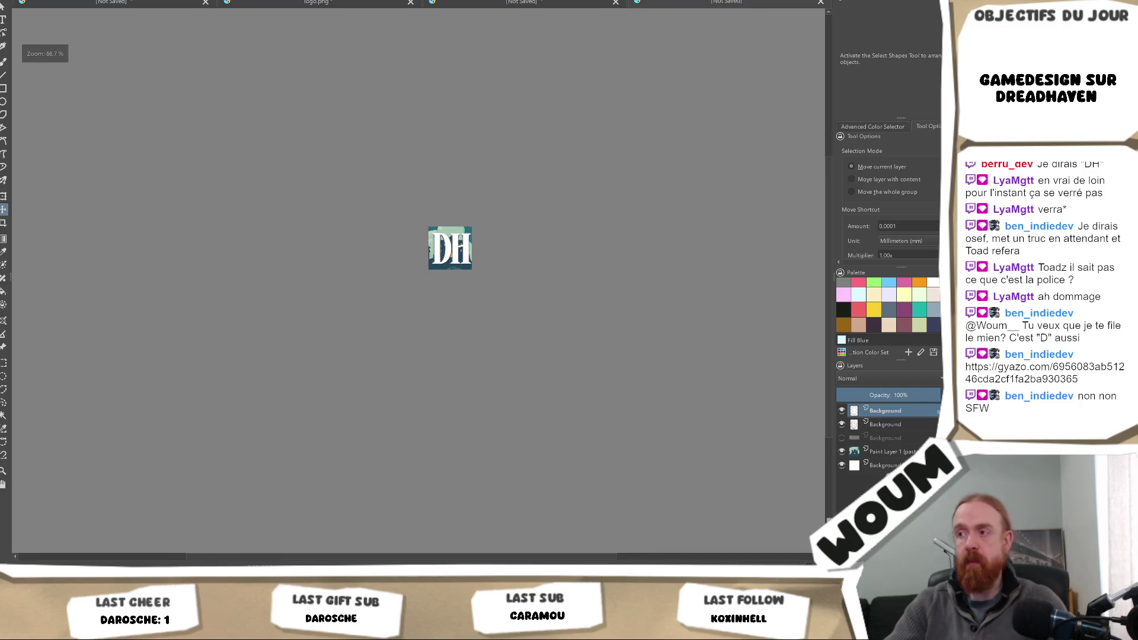
shift+click(893, 425)
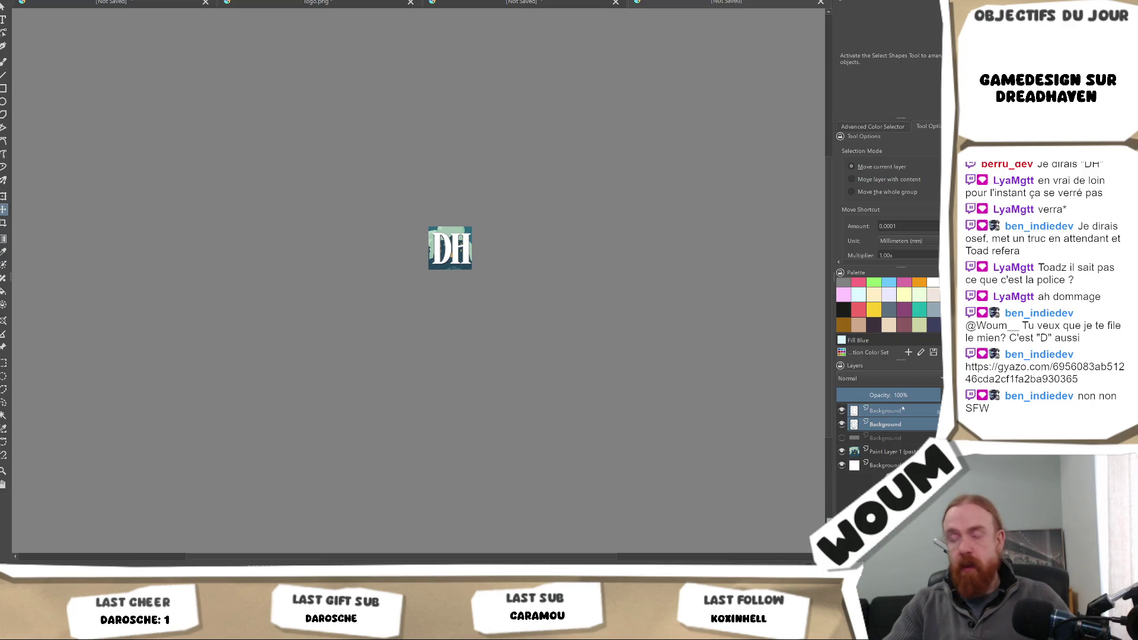
- Group the D and H letter layers into Group 1 and select the group
key(ctrl+g)
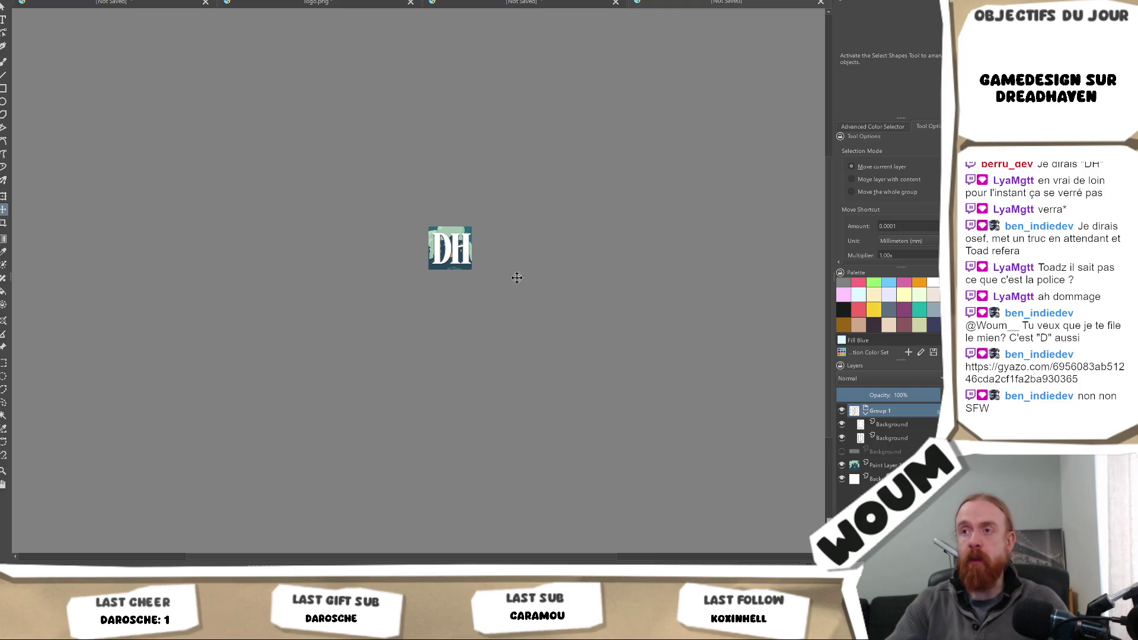
click(891, 424)
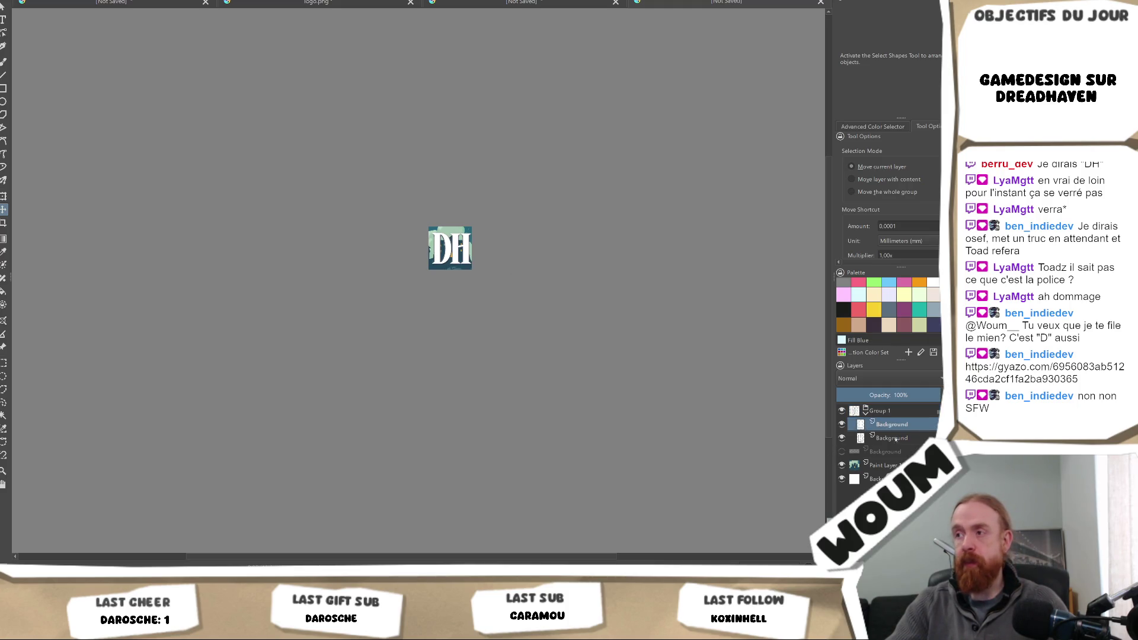
click(890, 410)
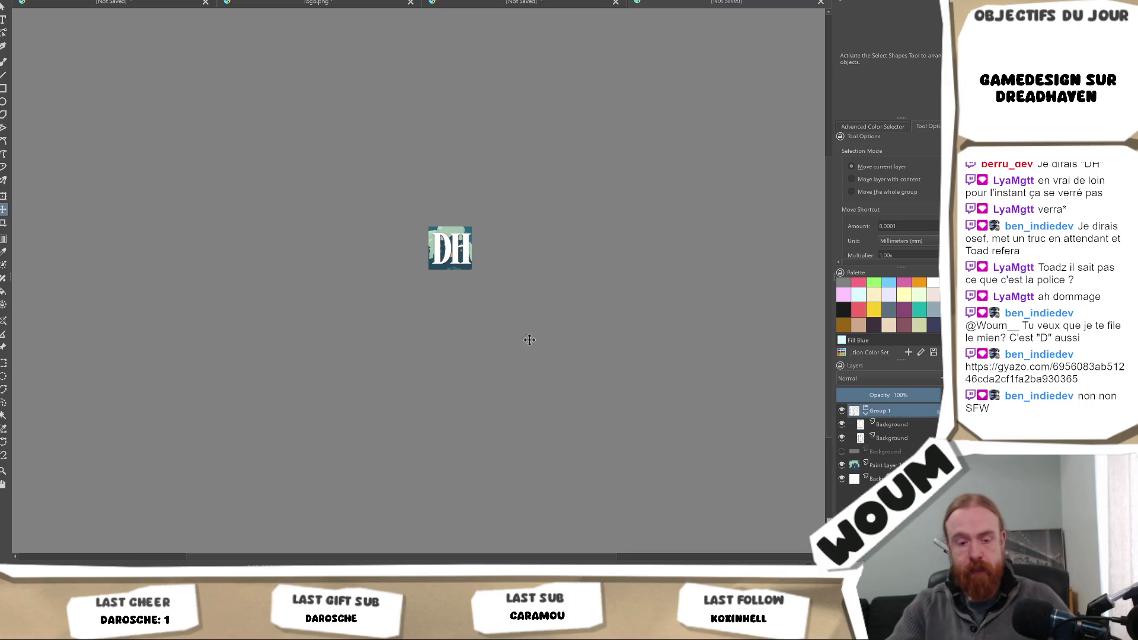
- Transform Group 1, dragging corners to shrink the DH lettering to about half height
key(ctrl+t)
scroll(453, 239, up, 5)
mouse_move(366, 215)
mouse_down()
mouse_move(414, 252)
mouse_move(362, 203)
mouse_up()
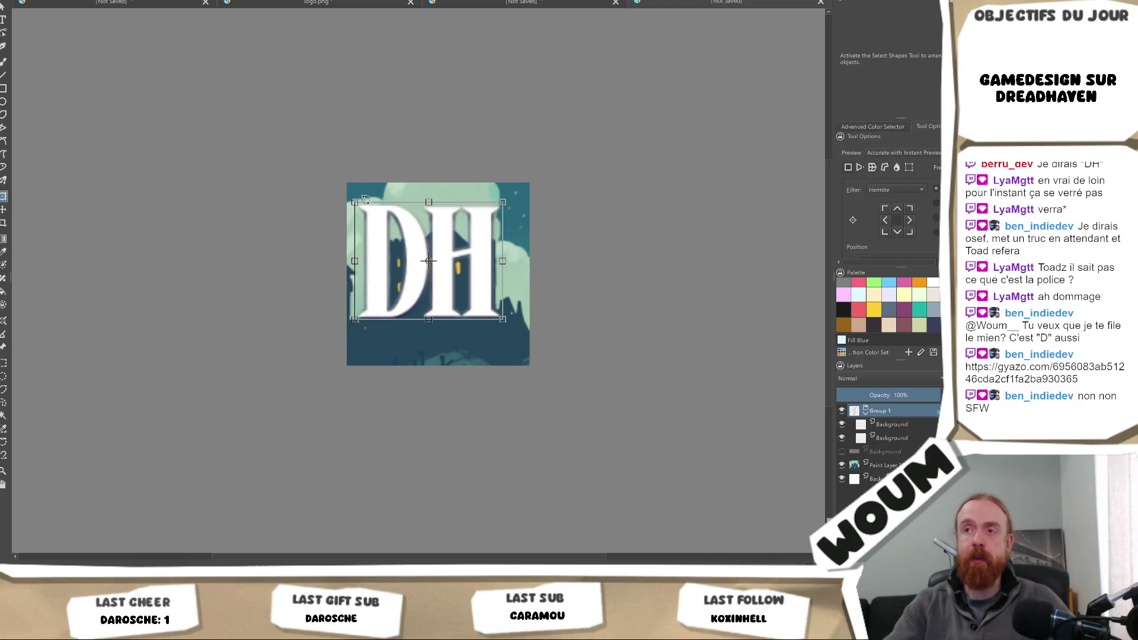
drag(369, 219, 358, 208)
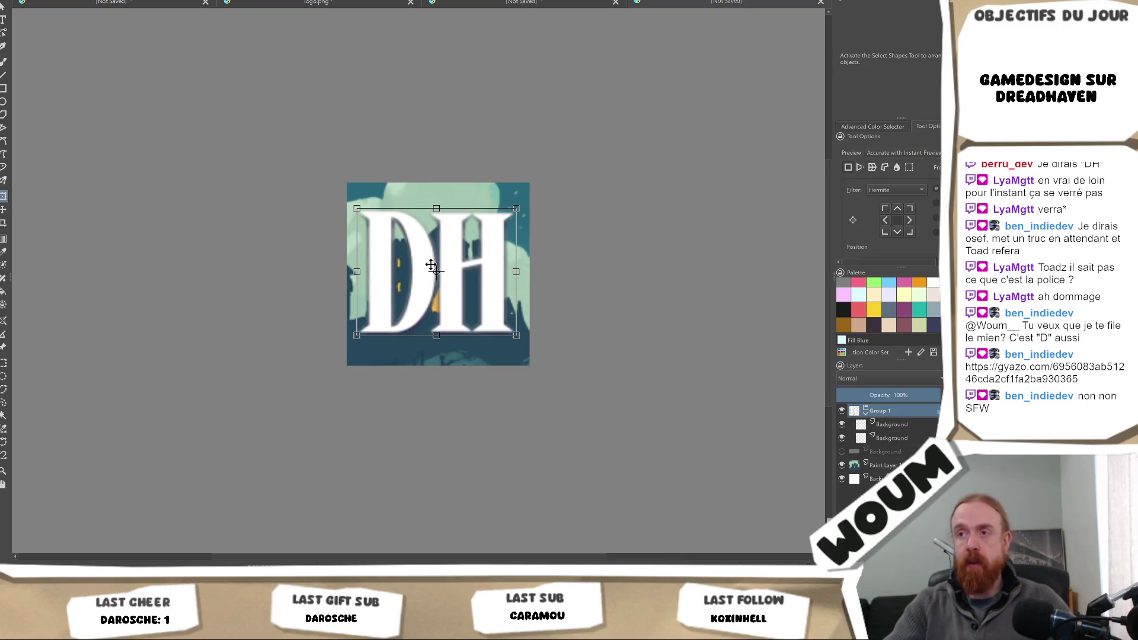
key(1)
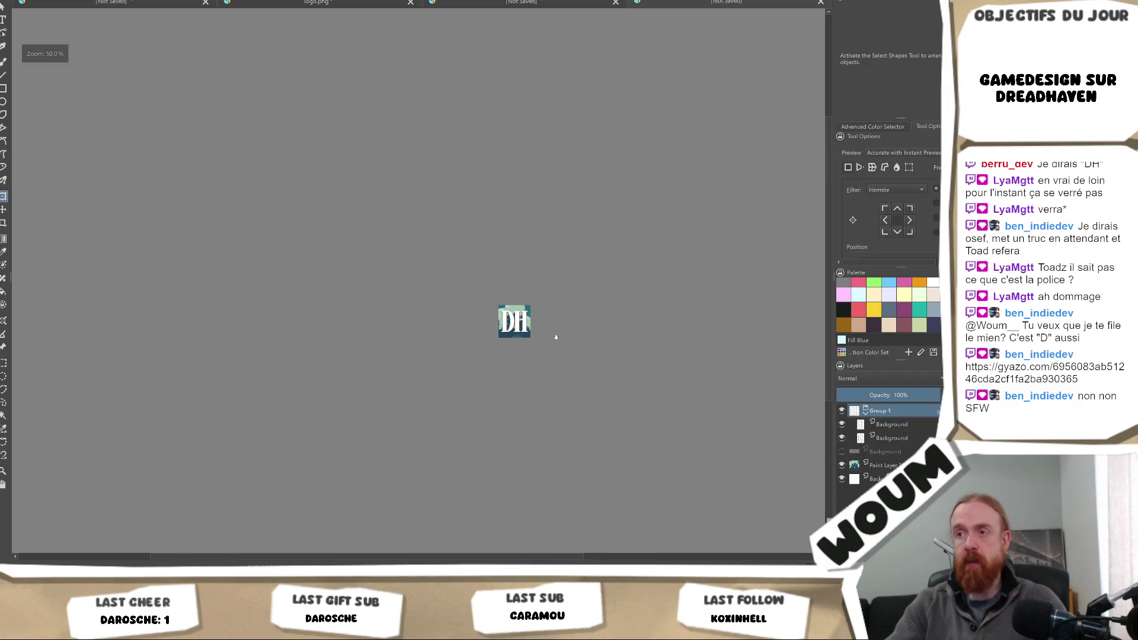
drag(544, 336, 511, 344)
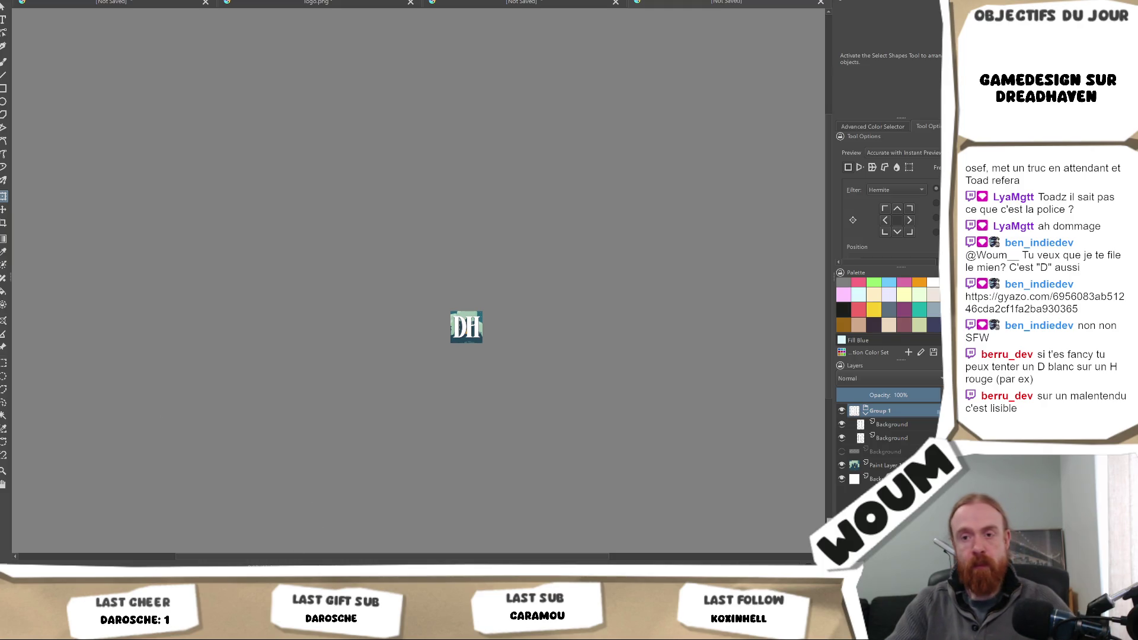
- Bring up the captured level screenshot from the taskbar
mouse_move(146, 579)
click(145, 536)
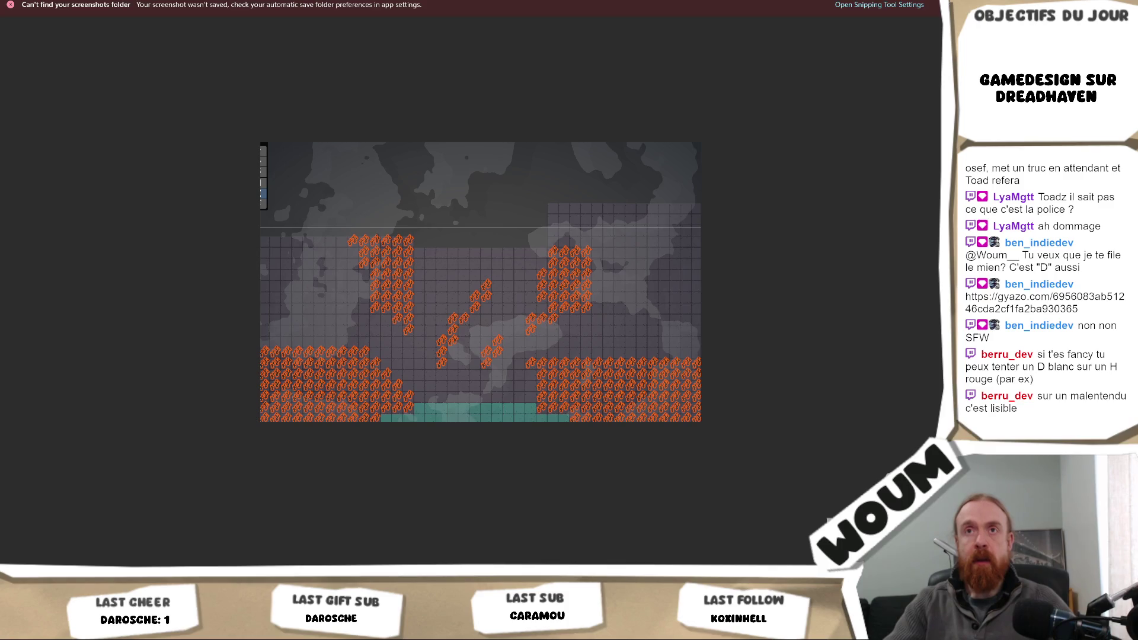
- Return to the icon and commit the DH lettering transform
key(alt+Tab)
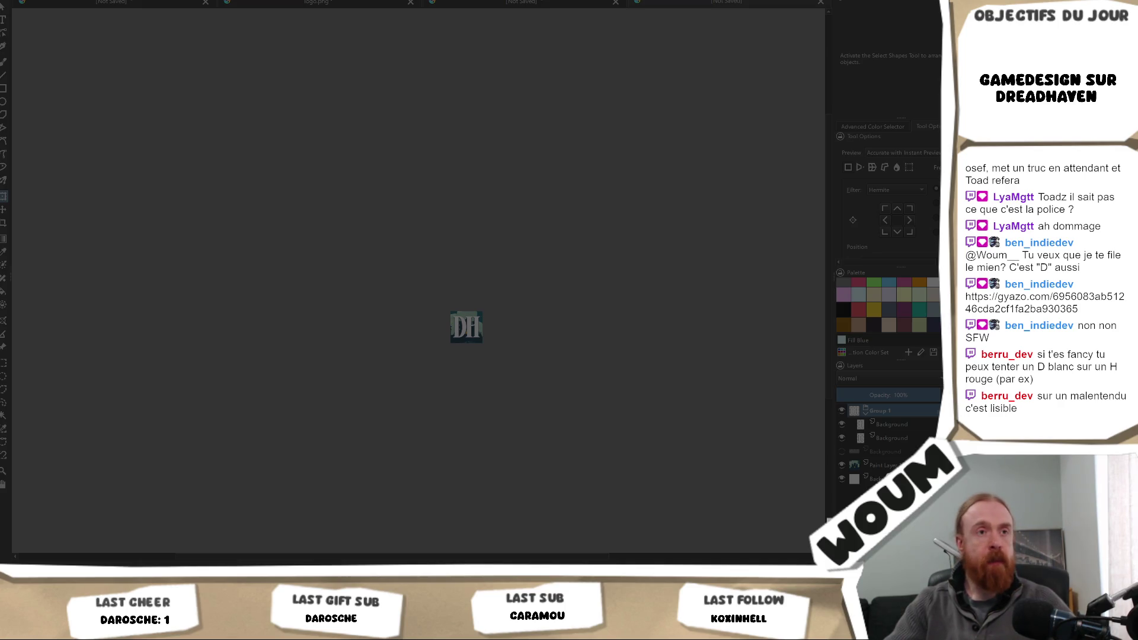
key(ctrl+t)
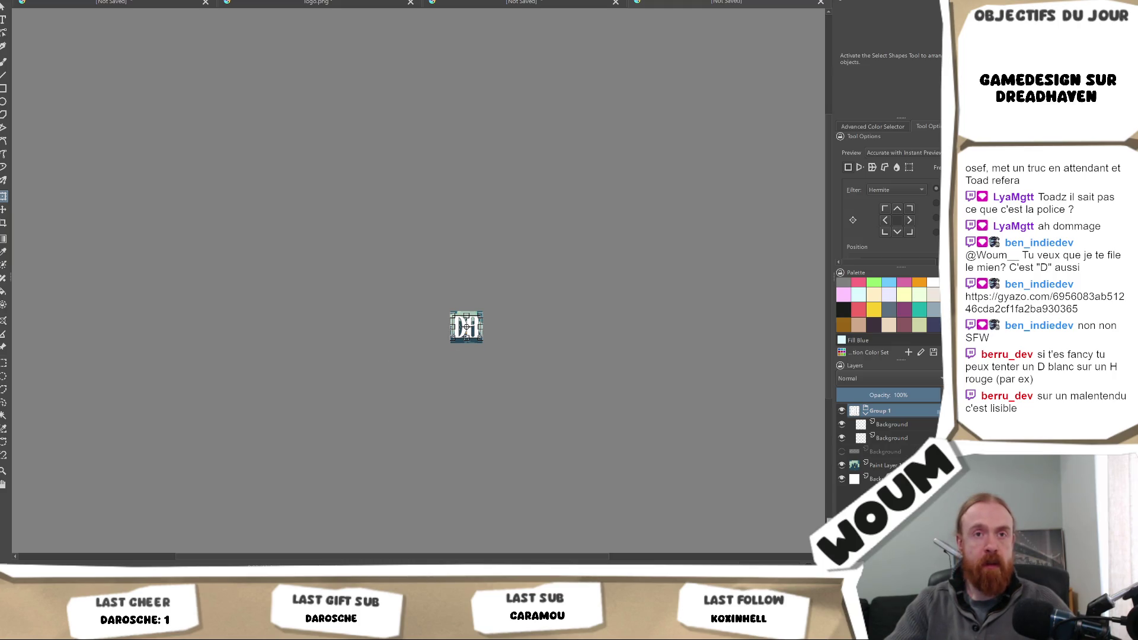
key(Return)
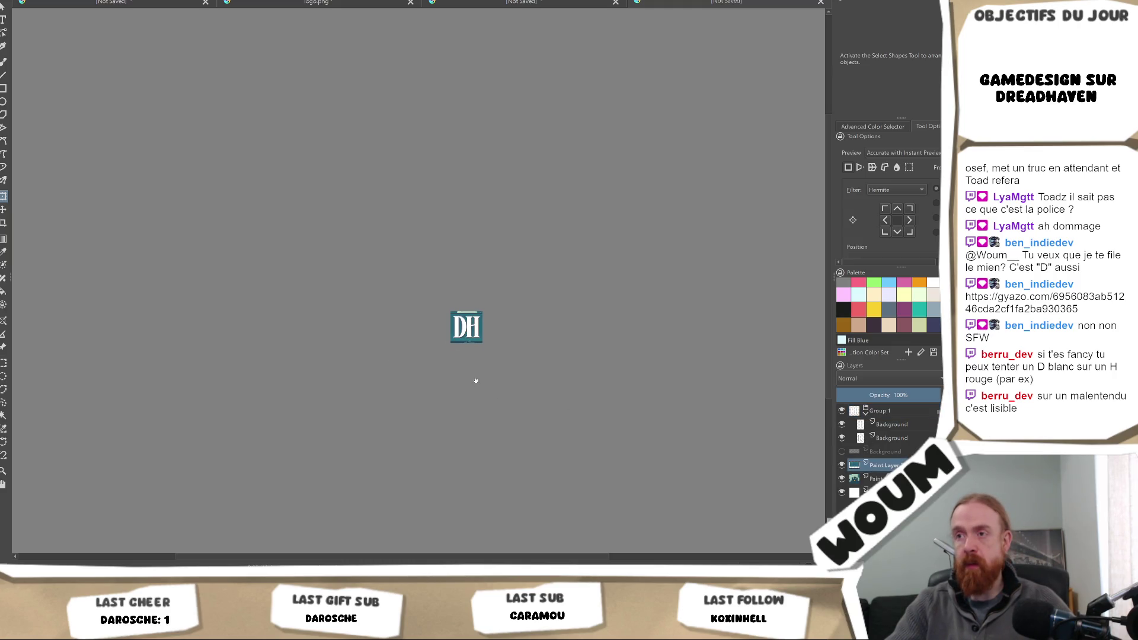
scroll(476, 380, up, 5)
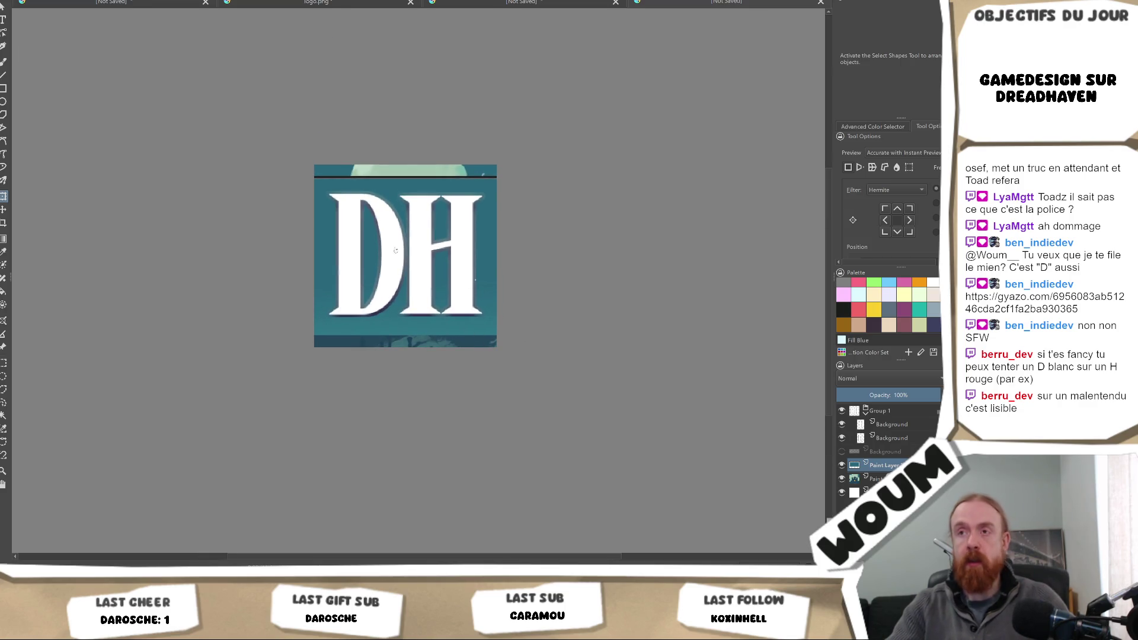
- Stretch the teal backdrop layer over the top and bottom strips to fill the icon
key(ctrl+t)
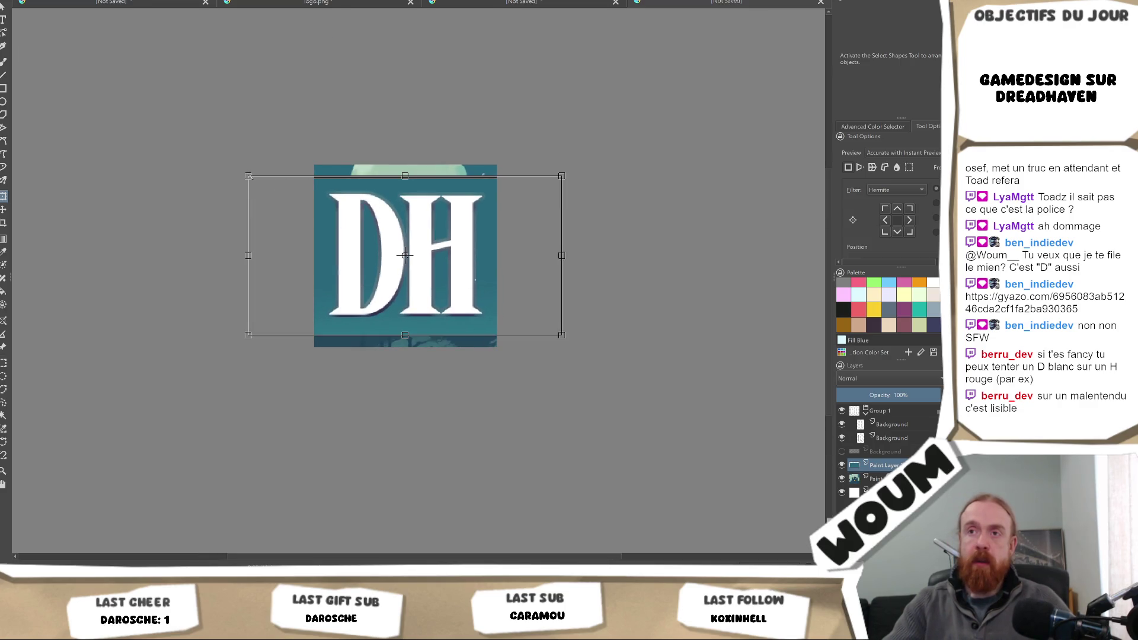
key(Return)
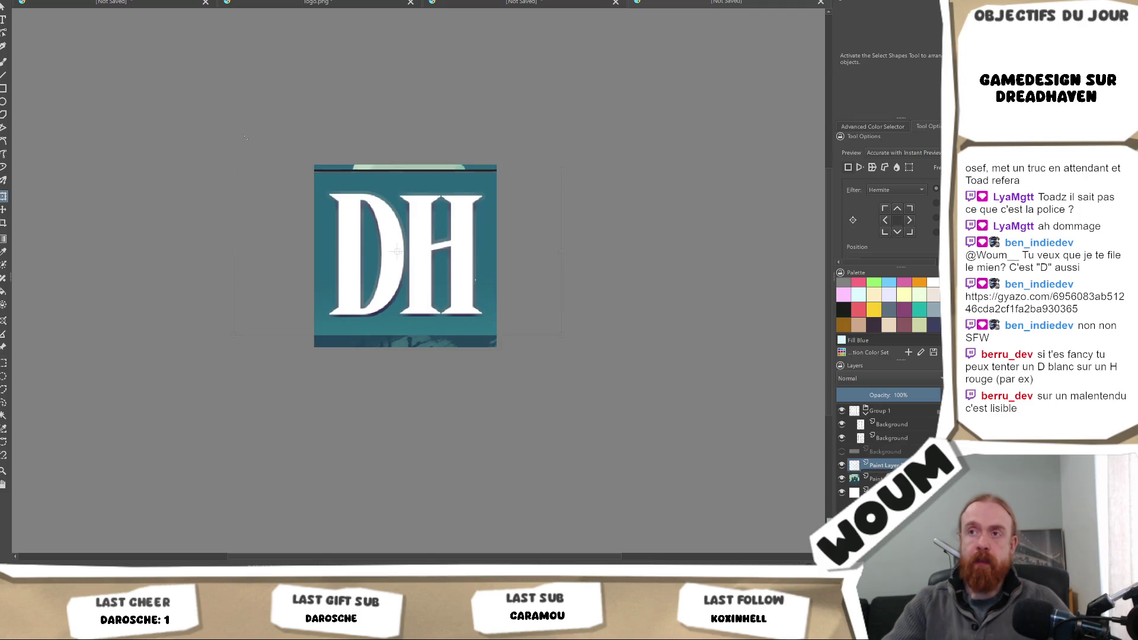
key(ctrl+t)
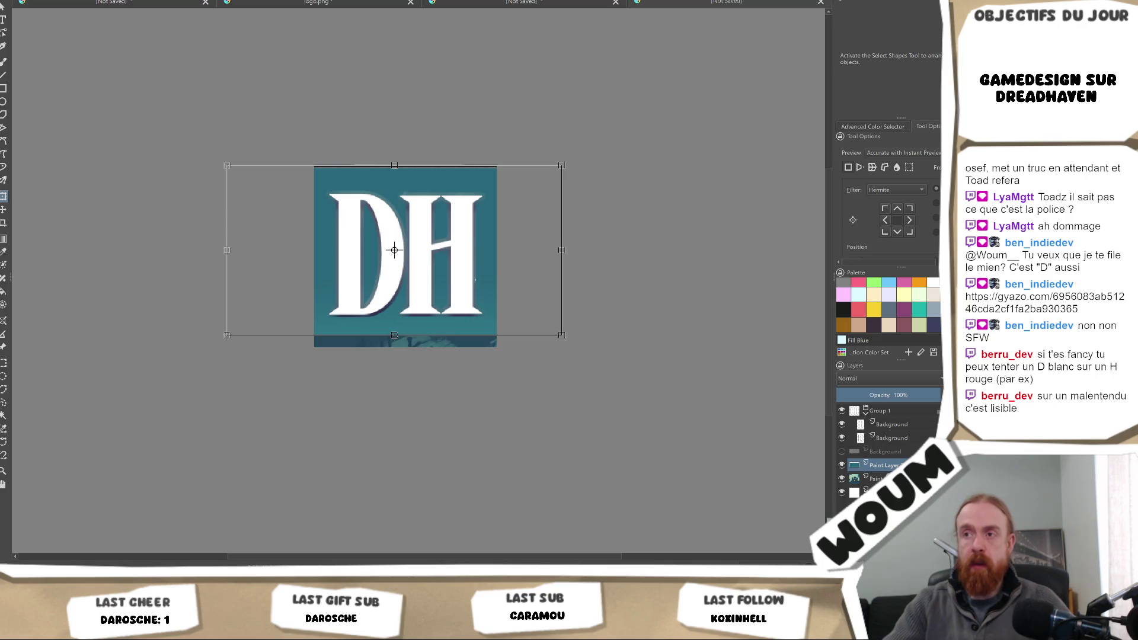
key(ctrl+z)
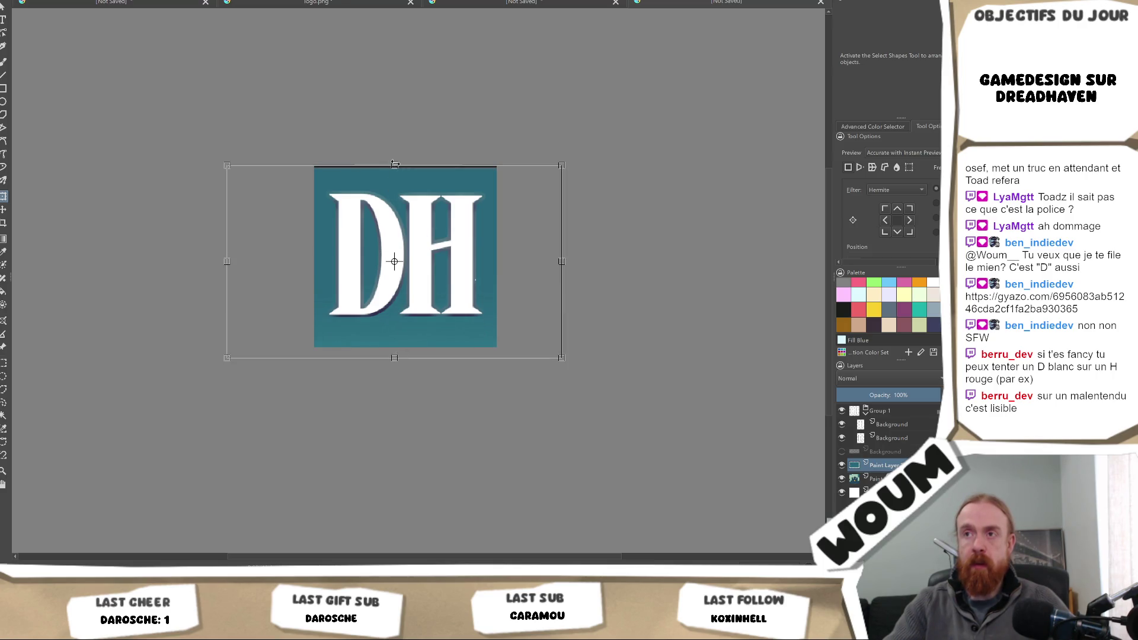
key(ctrl+z)
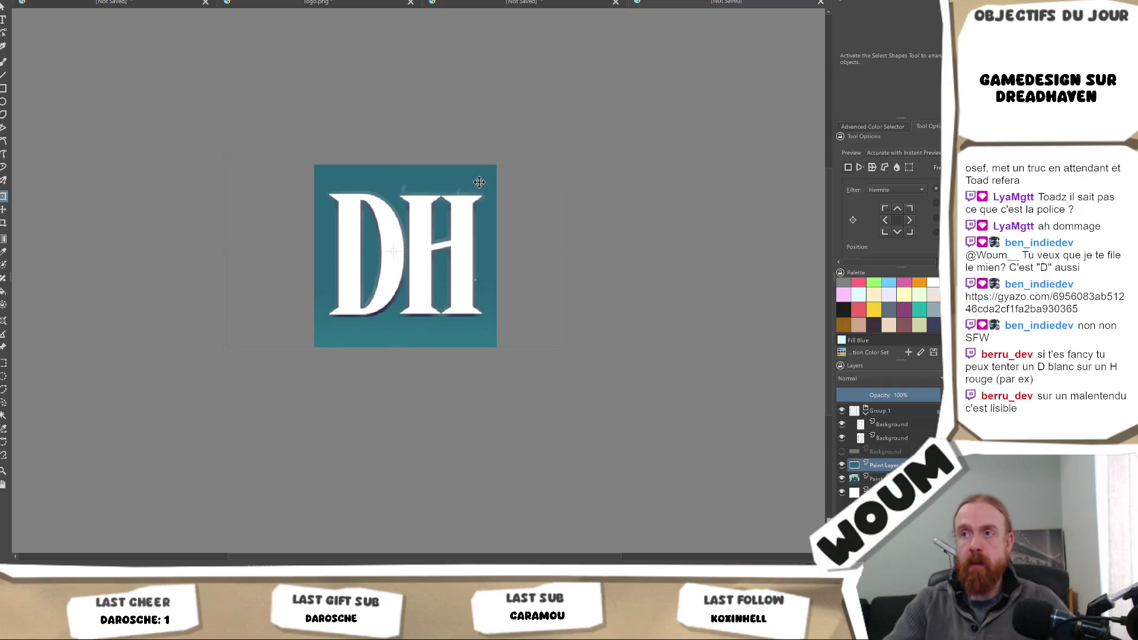
key(Return)
scroll(508, 353, down, 5)
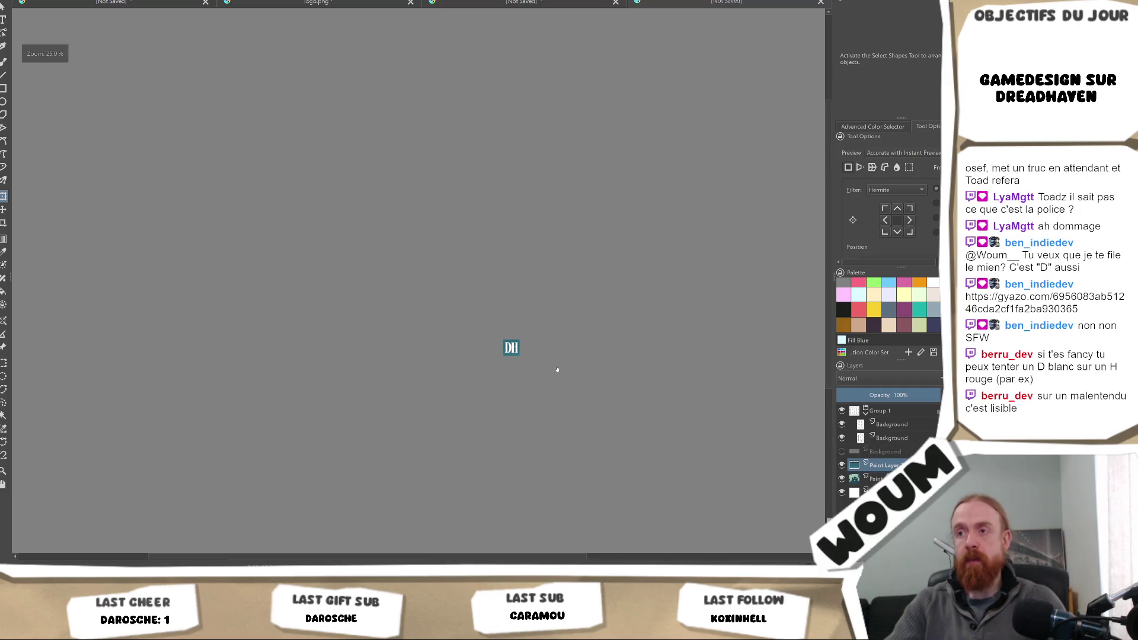
- Zoom and pan the view in close on the DH letters
scroll(498, 376, up, 4)
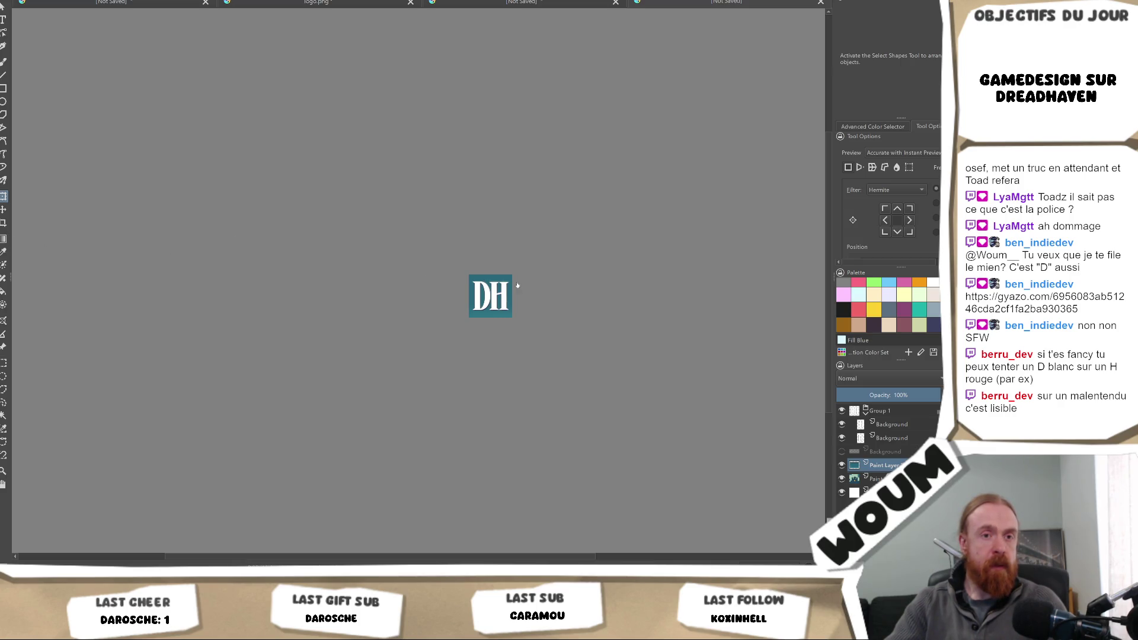
drag(546, 292, 523, 300)
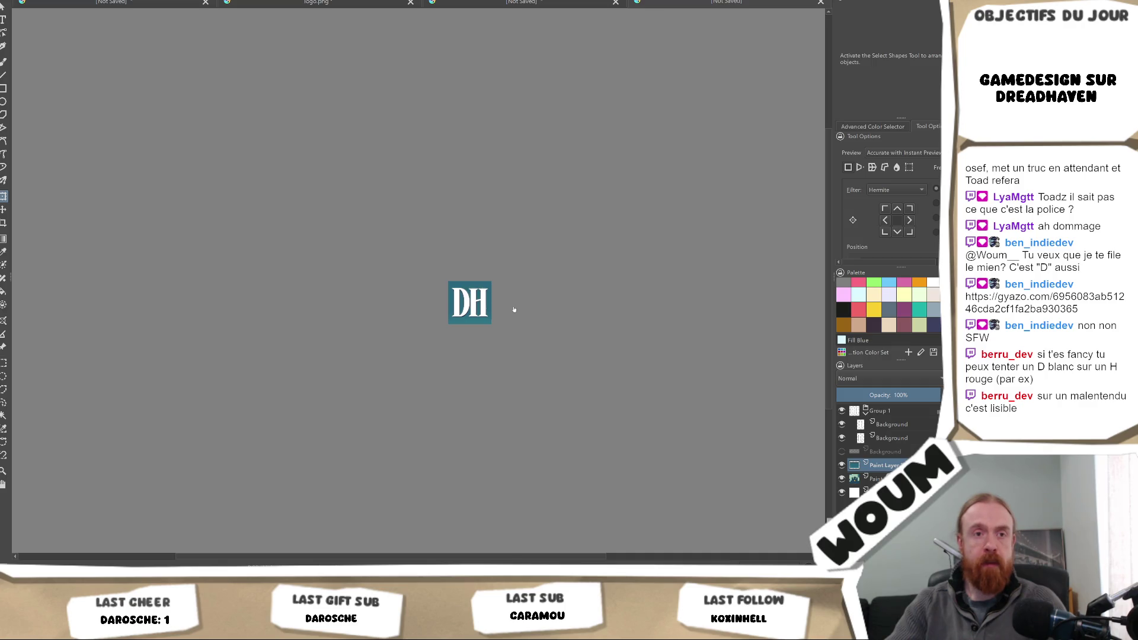
scroll(514, 309, up, 6)
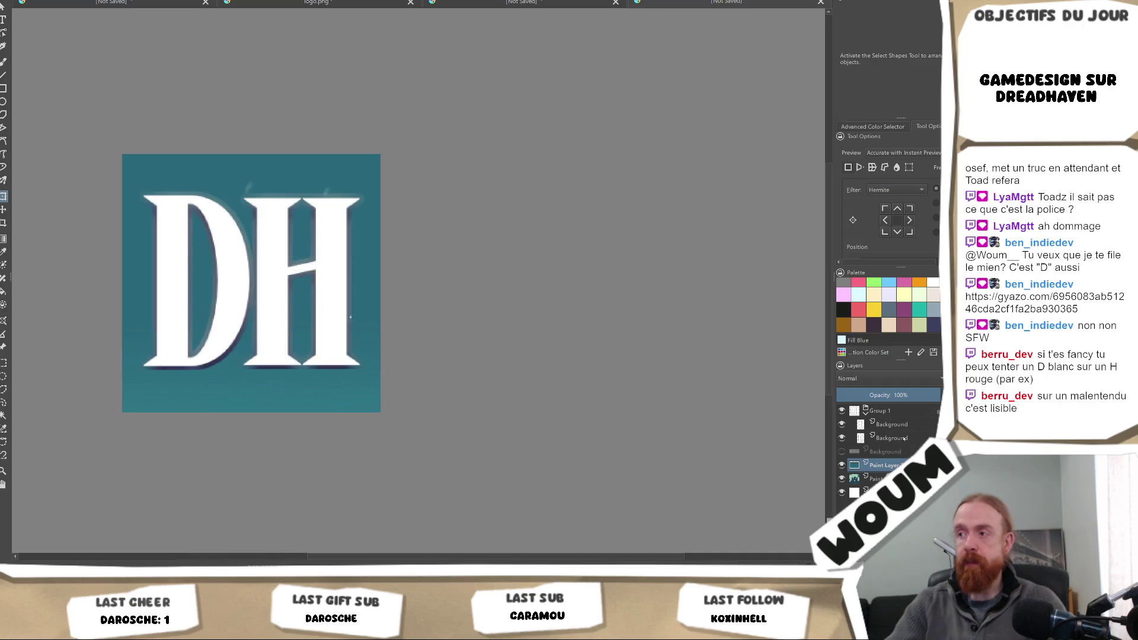
- Shift the H layer slightly right, then try moving Group 1 down and undo it
click(891, 429)
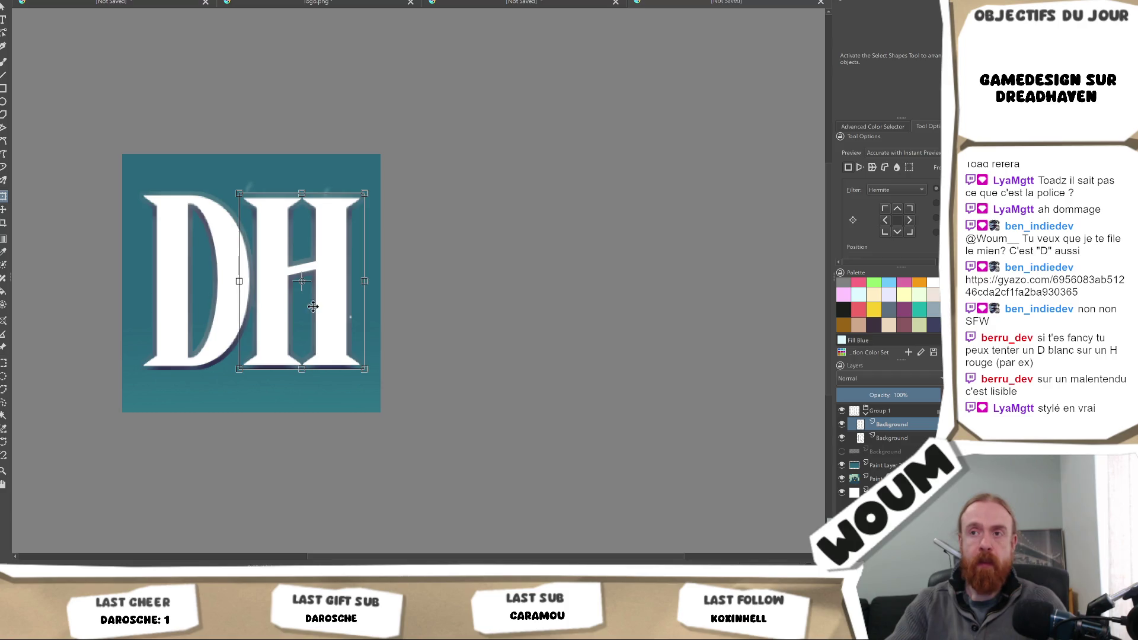
drag(285, 296, 293, 296)
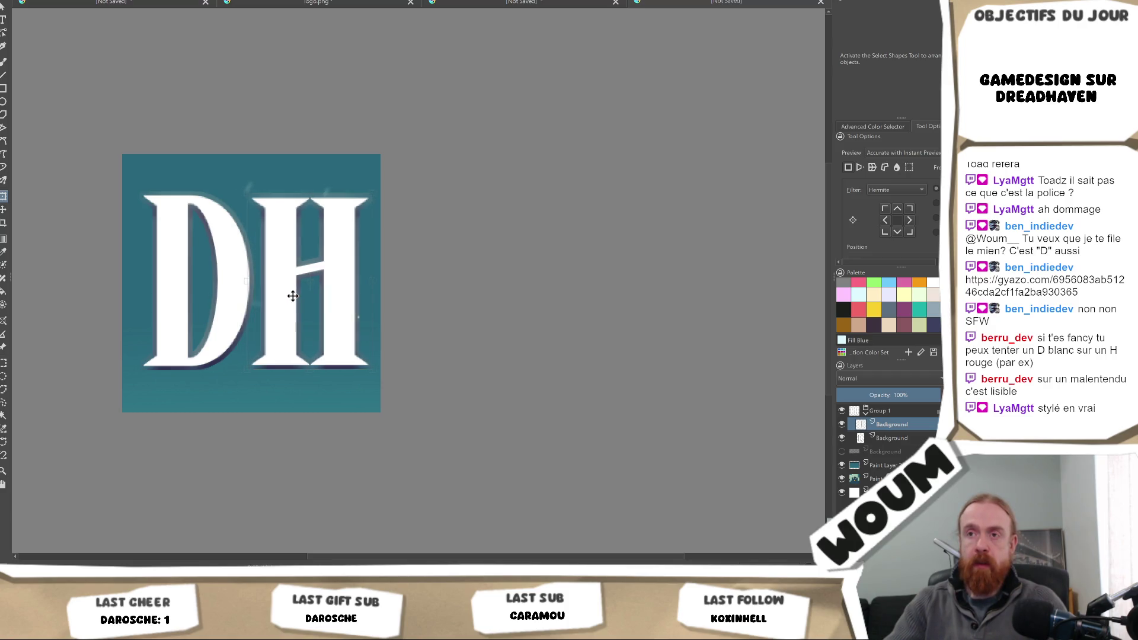
key(ctrl+t)
click(913, 439)
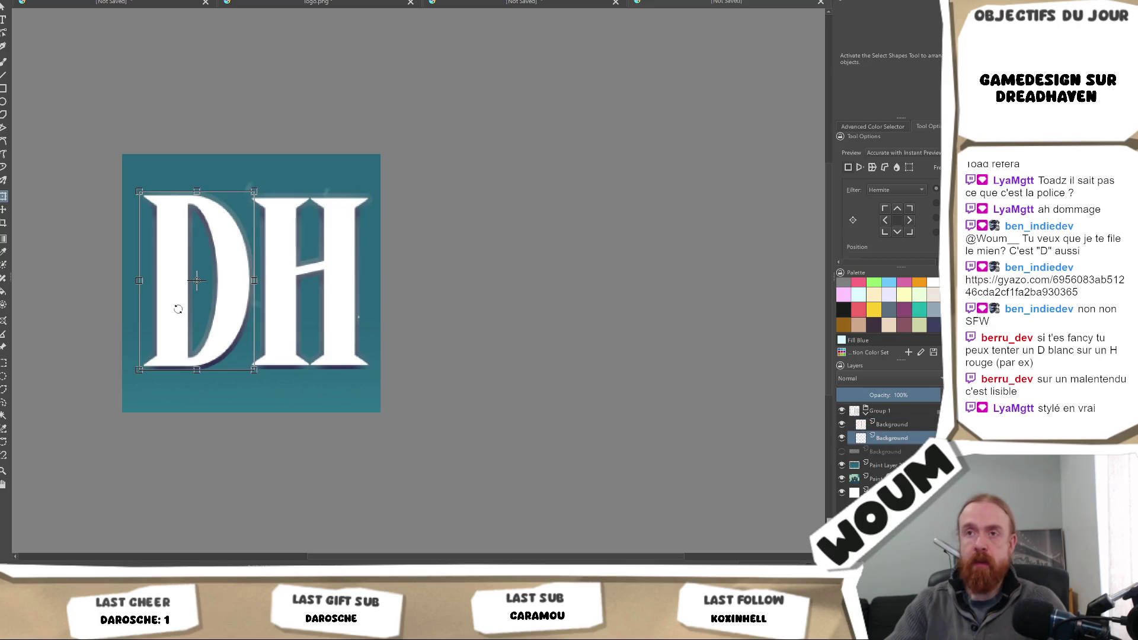
click(880, 411)
drag(297, 261, 295, 264)
key(ctrl+z)
key(ctrl+z)
key(ctrl+z)
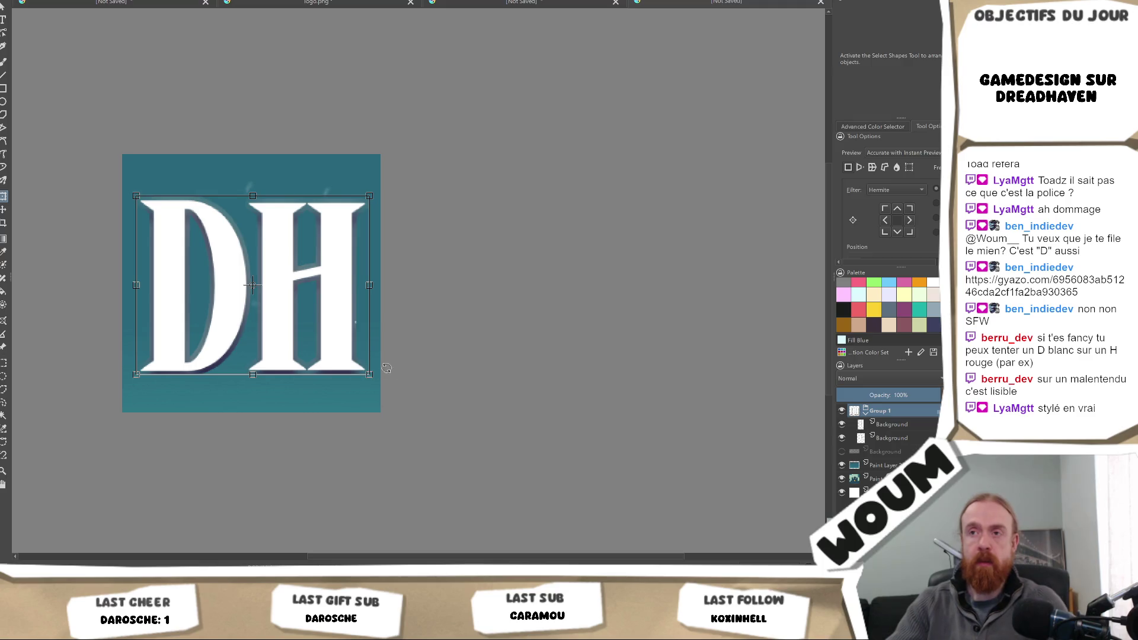
scroll(488, 390, down, 8)
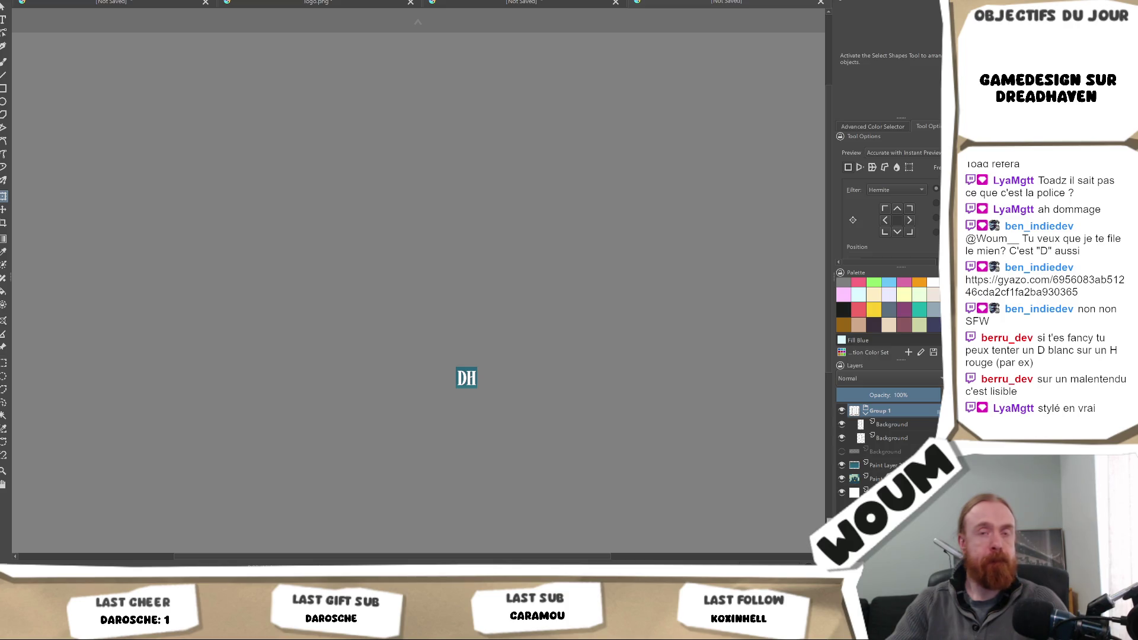
click(550, 424)
scroll(509, 409, up, 5)
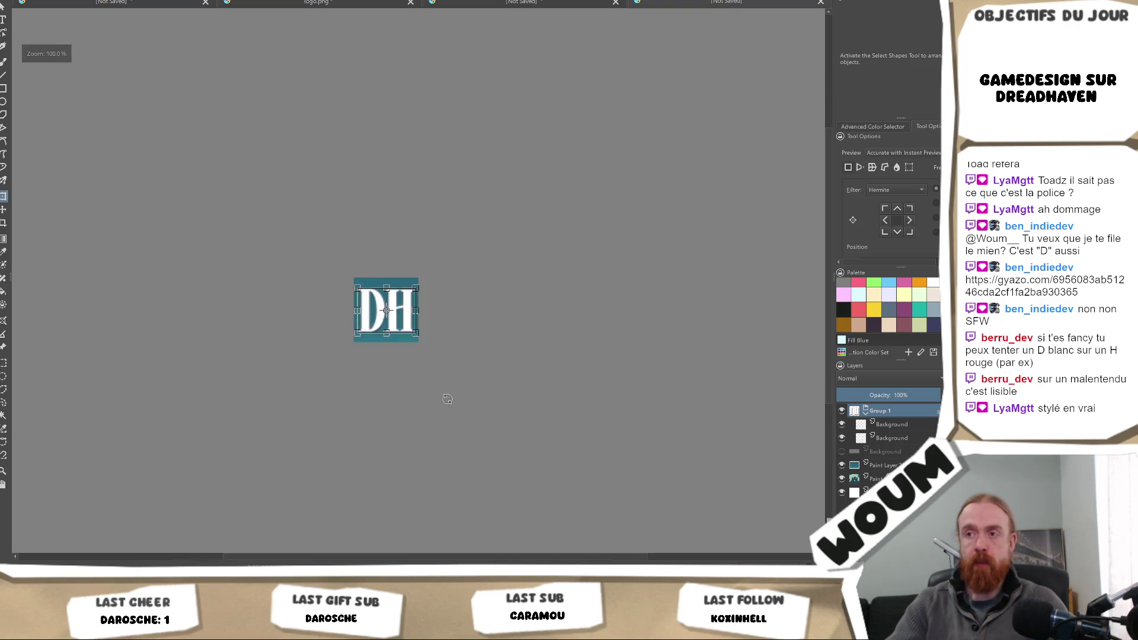
key(Return)
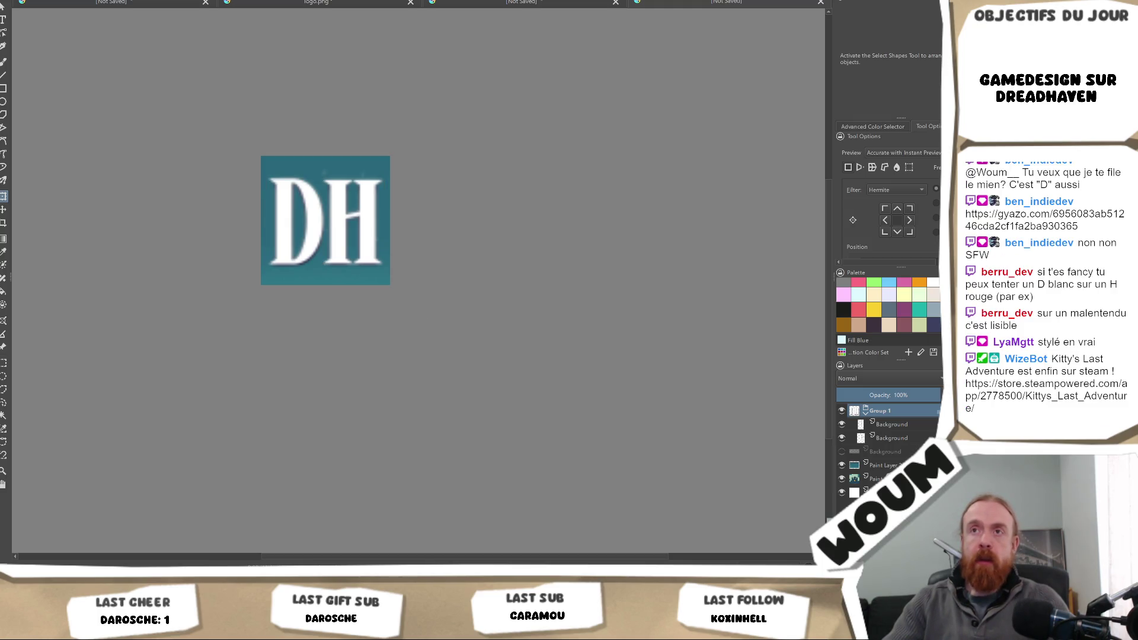
click(326, 221)
key(alt+w)
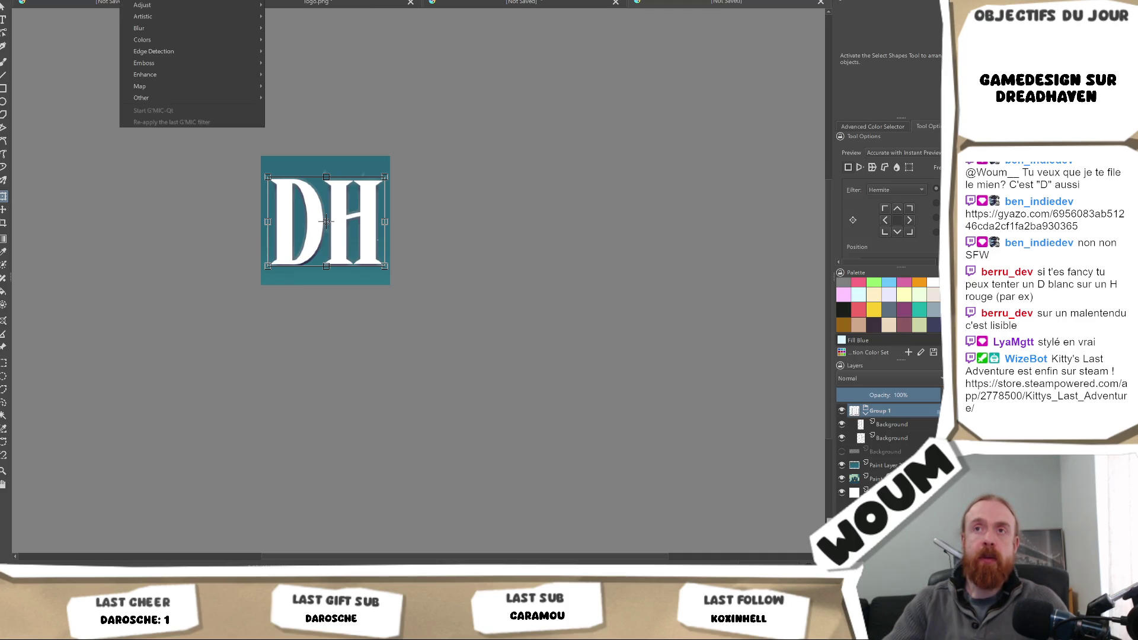
- Resize the canvas to 512 wide with proportions locked, then undo the white-bordered enlargement
key(Escape)
key(alt+w)
key(Left)
key(Left)
key(Left)
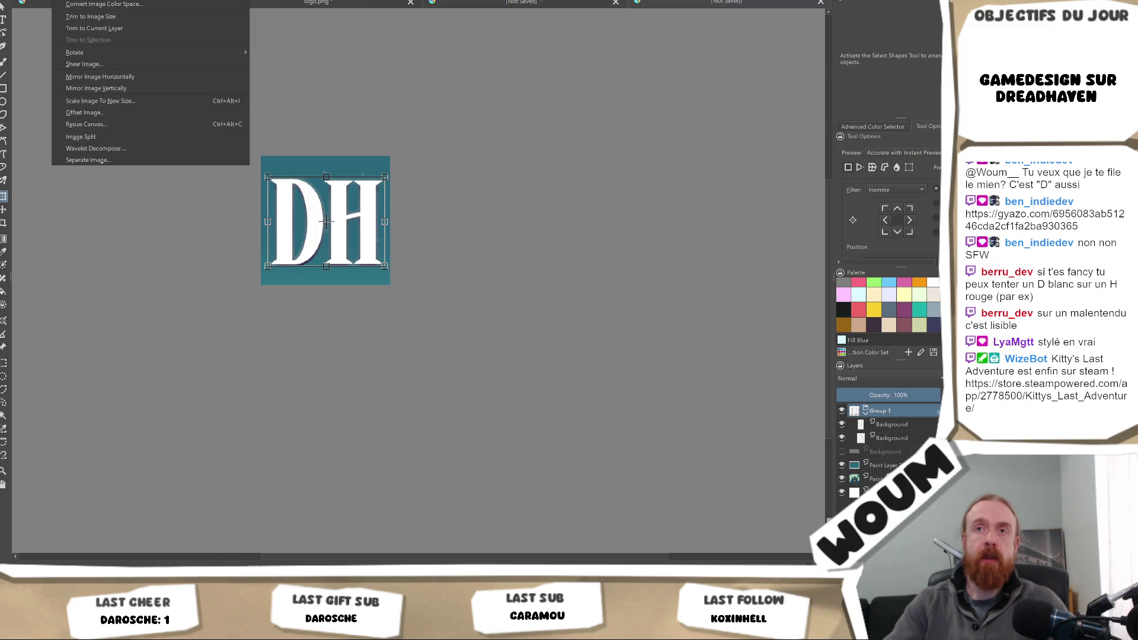
click(127, 124)
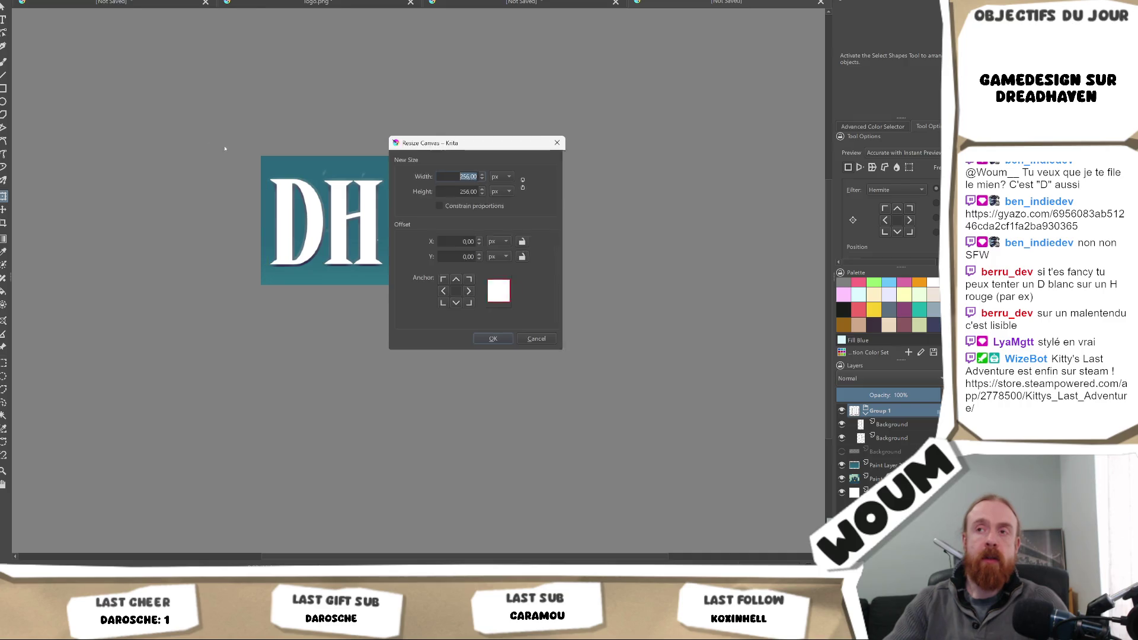
click(524, 187)
text(512)
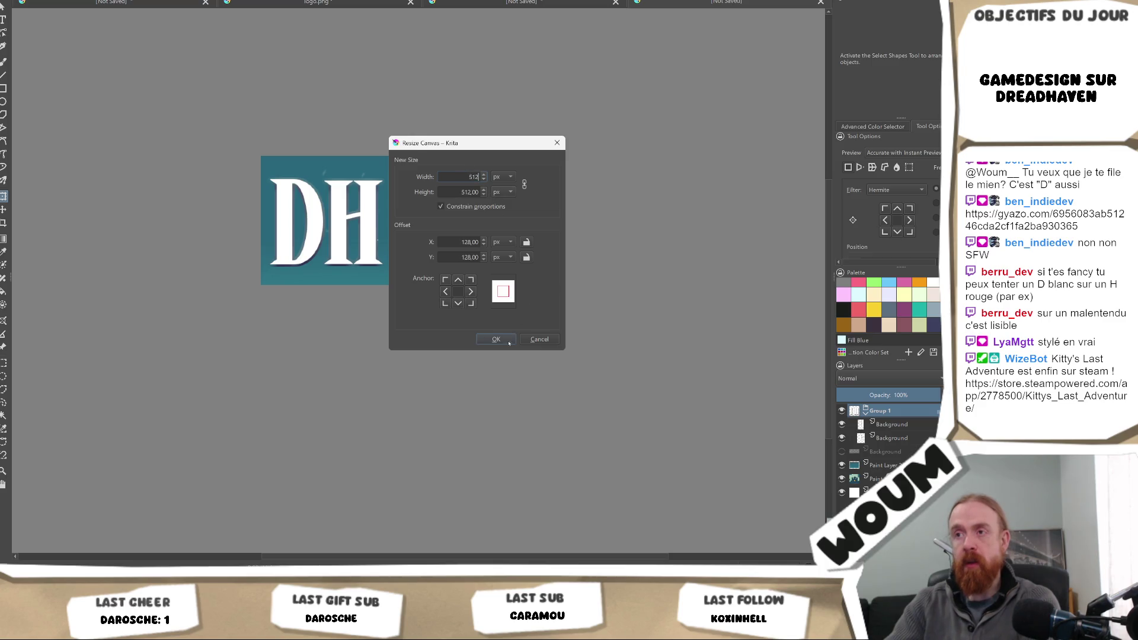
click(496, 339)
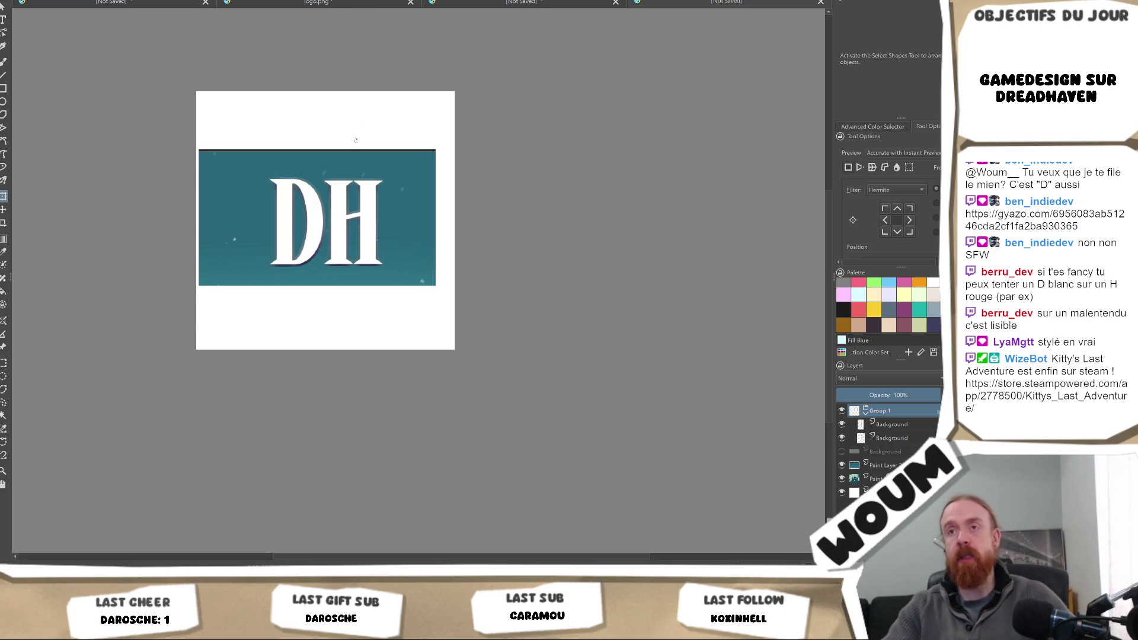
key(ctrl+z)
key(alt+i)
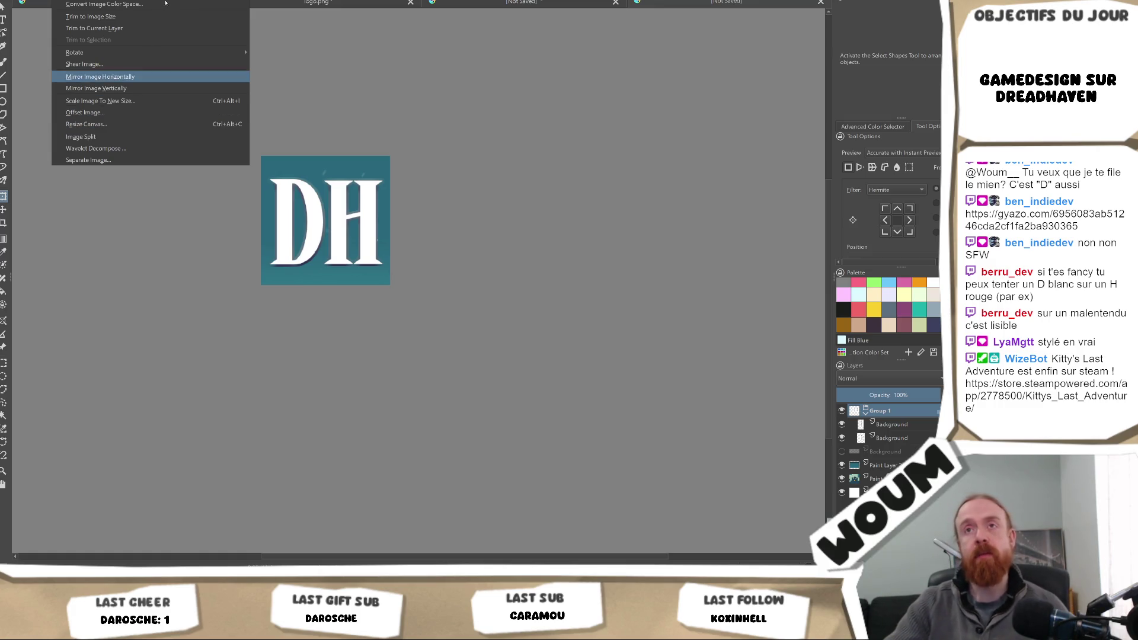
- Scale the DH icon image from 256 to 512 × 512 px with Nearest Neighbor
mouse_move(184, 53)
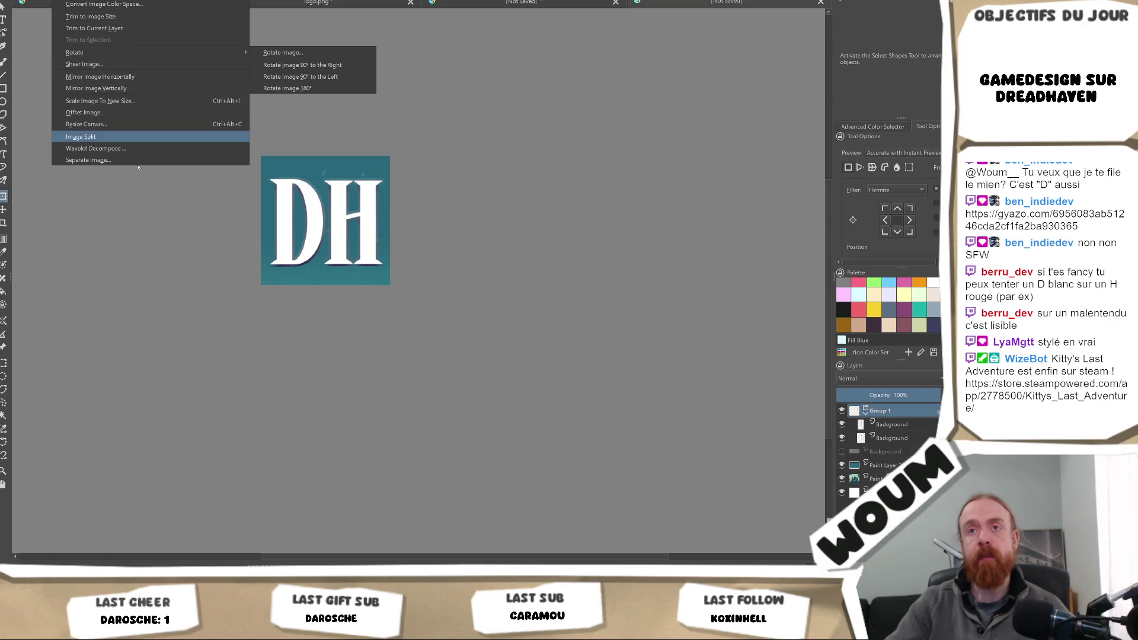
click(126, 103)
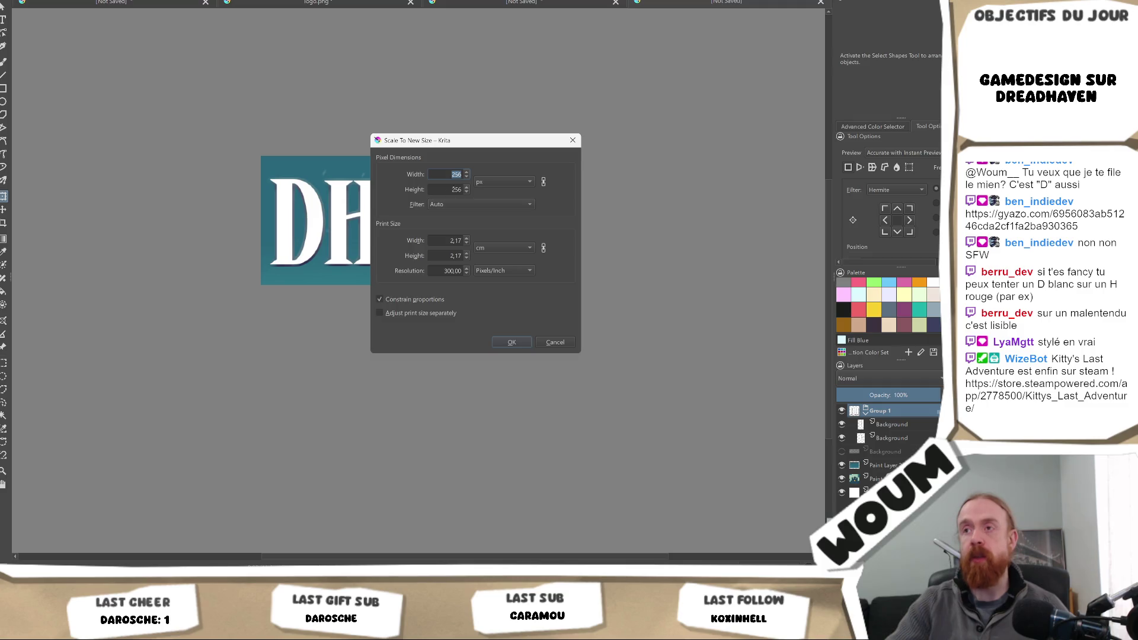
text(512)
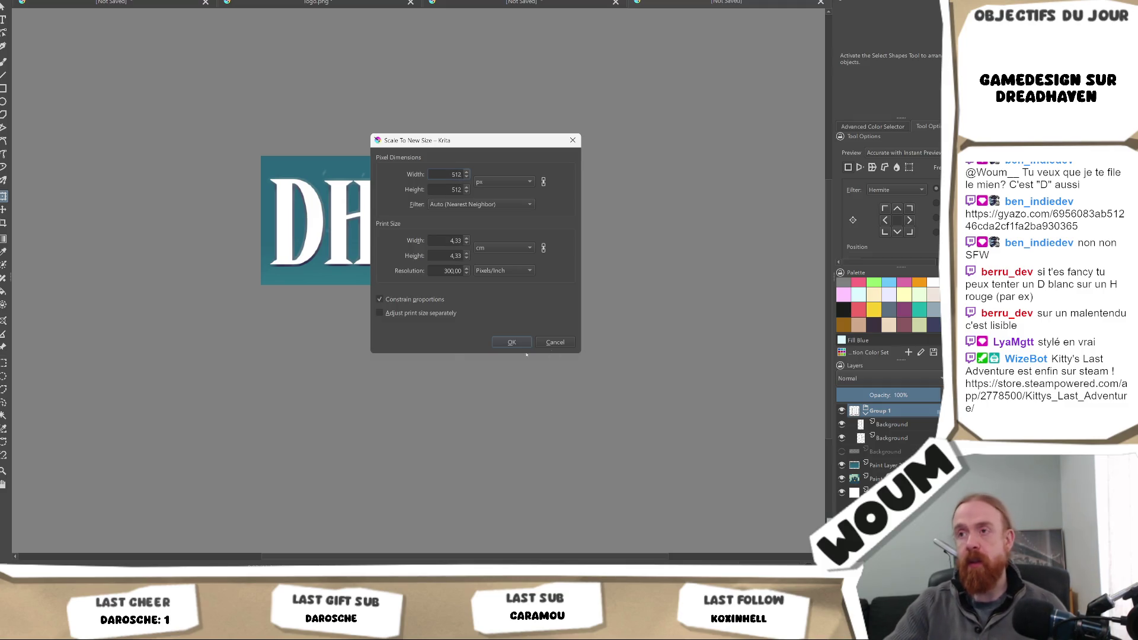
click(501, 342)
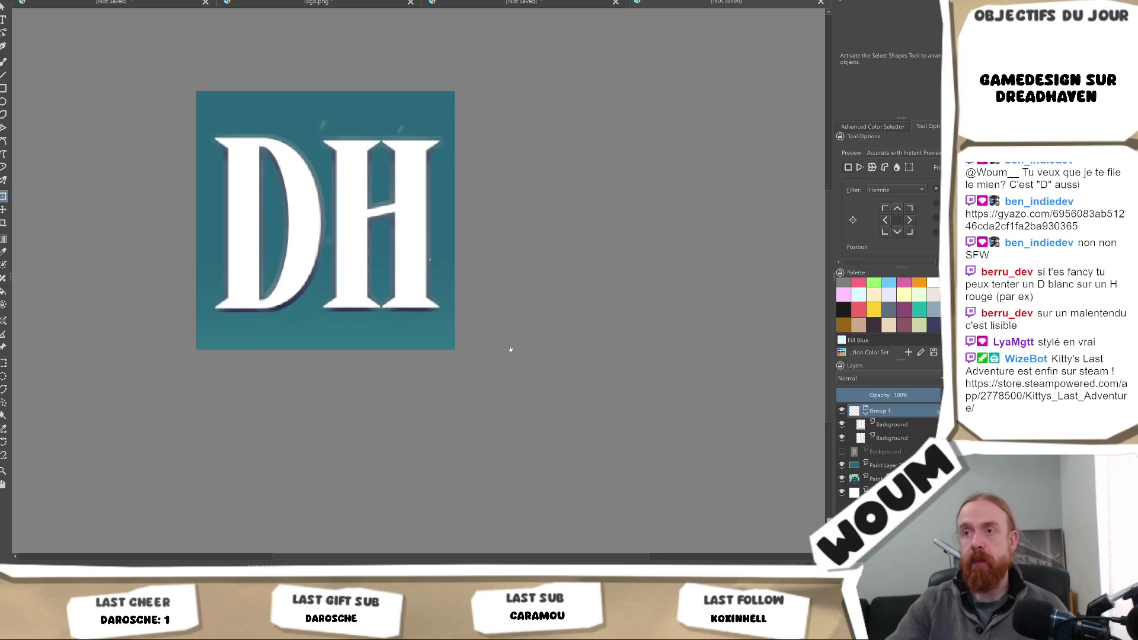
scroll(508, 332, down, 3)
scroll(572, 307, down, 2)
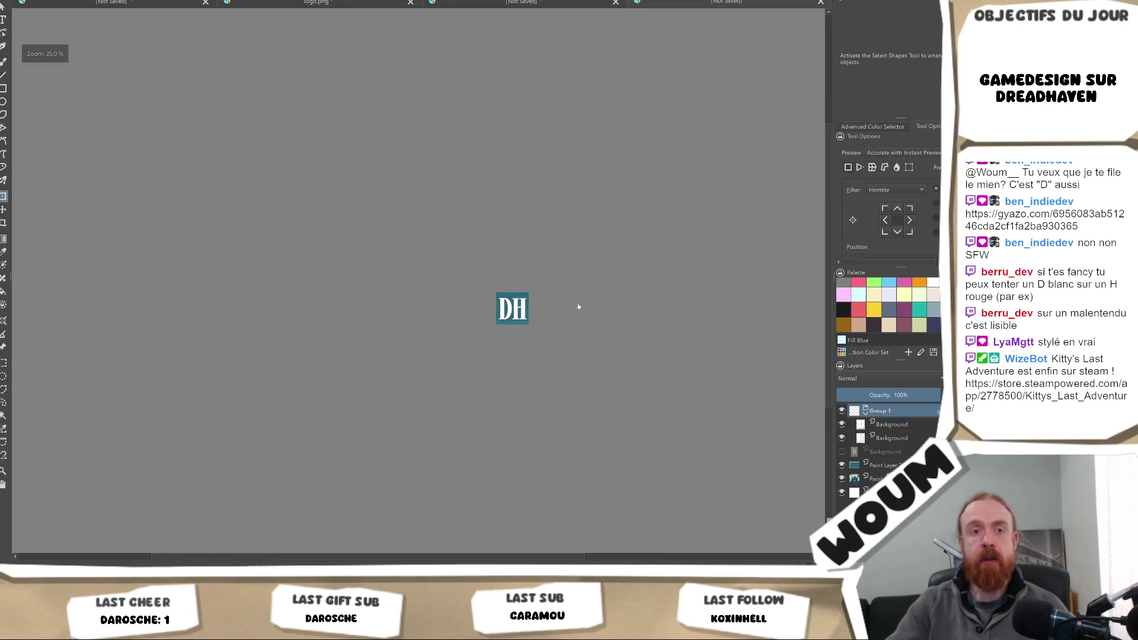
- Review the finished teal DH icon, then switch to the Steamworks icon documentation
scroll(558, 327, up, 3)
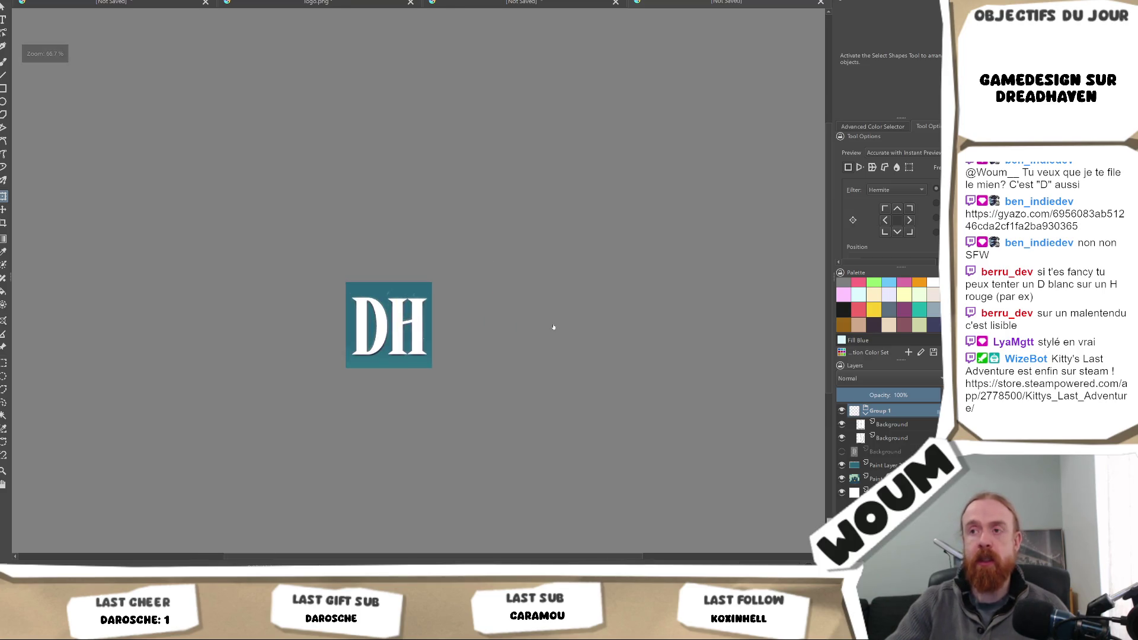
scroll(553, 327, down, 2)
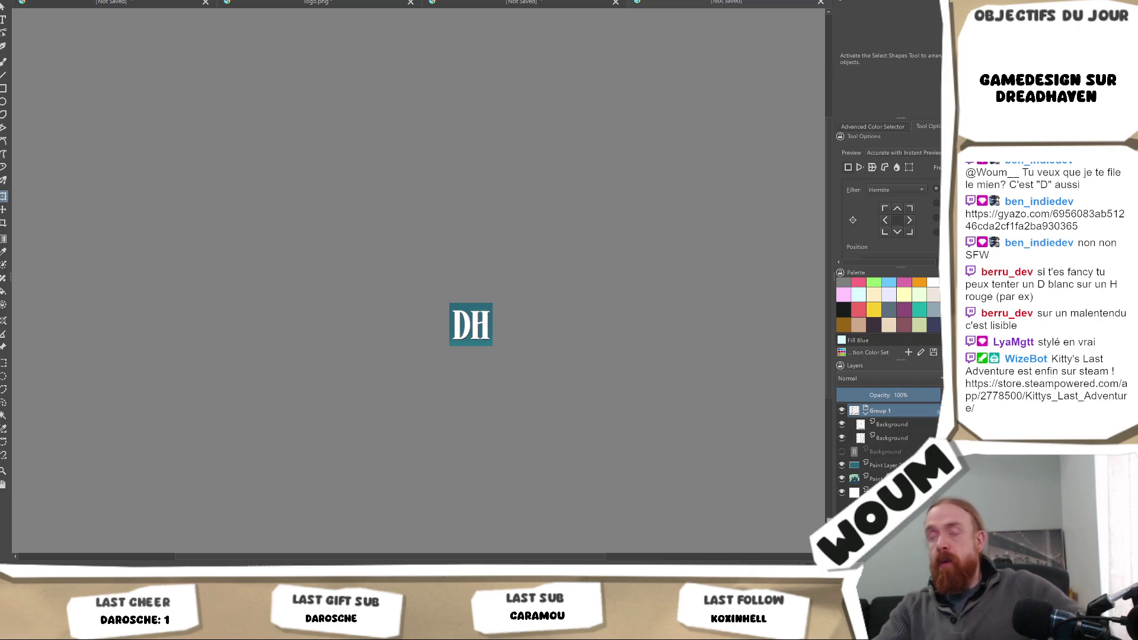
key(alt+Tab)
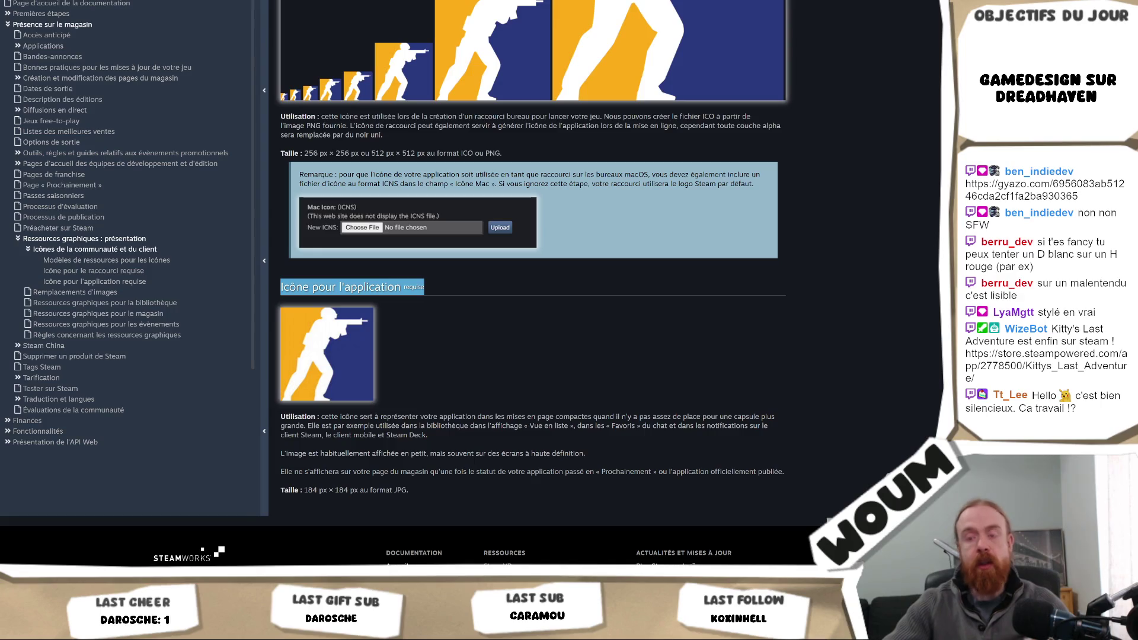
- Switch from the Steamworks 184 × 184 JPG icon section back to the Dreadhaven Unity project
key(alt+Tab)
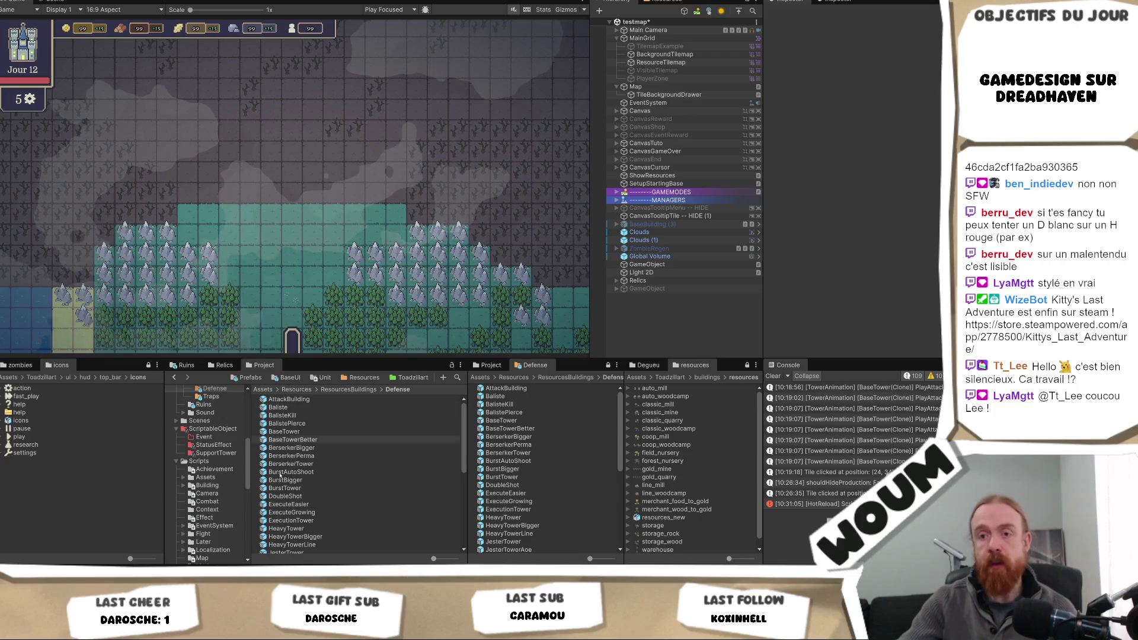
- Bring the Steamworks icon documentation page back up from Chrome
mouse_move(79, 566)
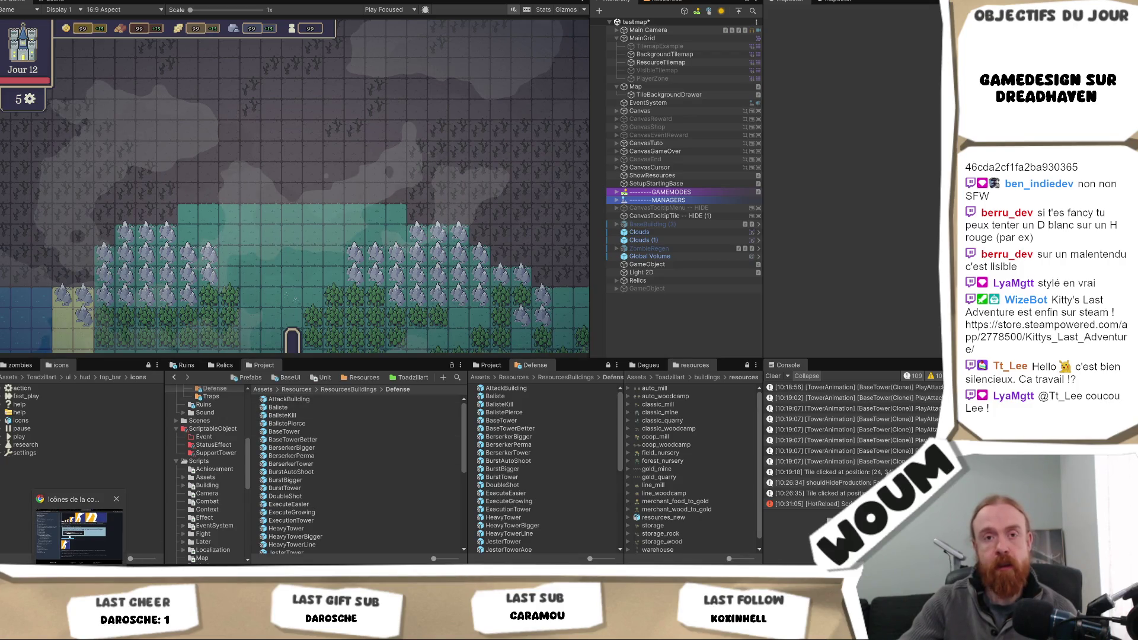
click(68, 537)
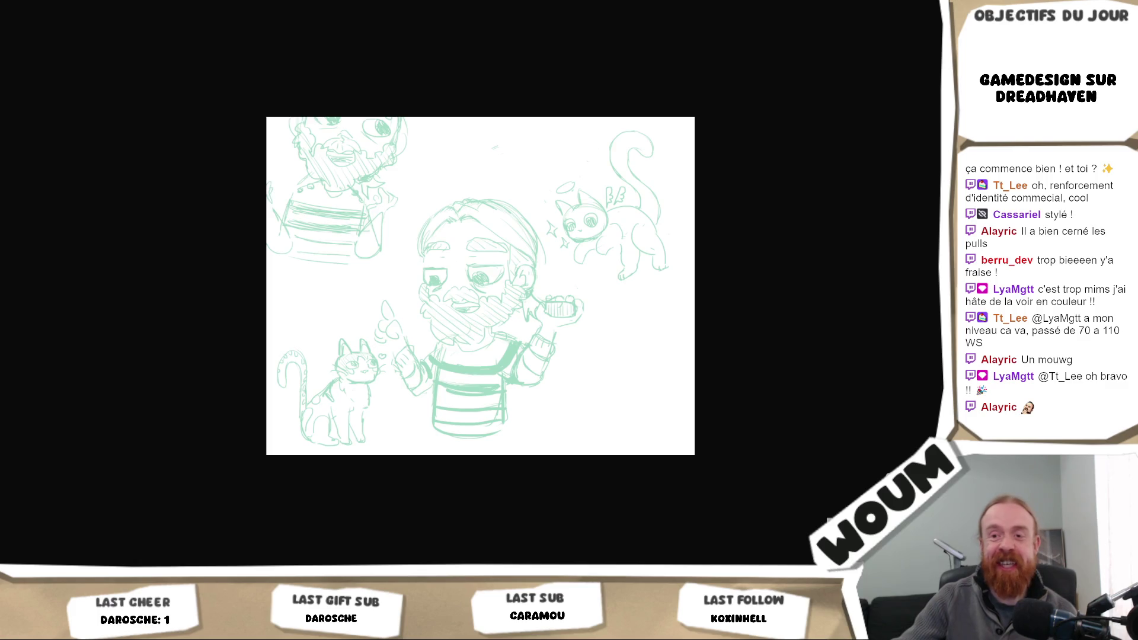
- Leave the cat sketch and switch back to the DreadHavenV2 Unity editor
mouse_move(168, 629)
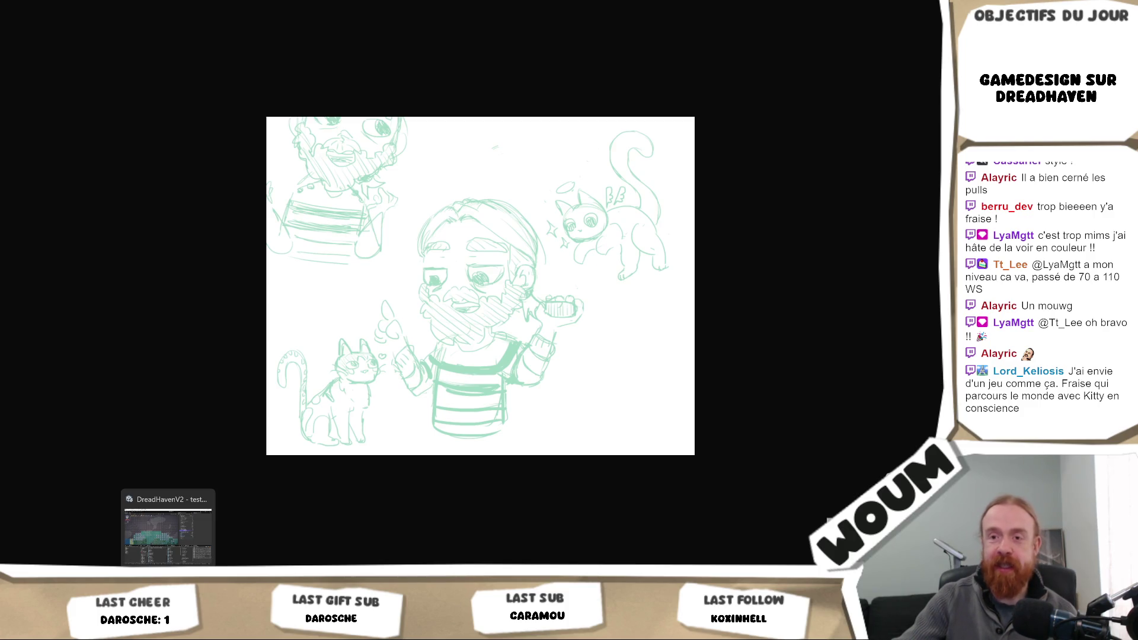
click(168, 528)
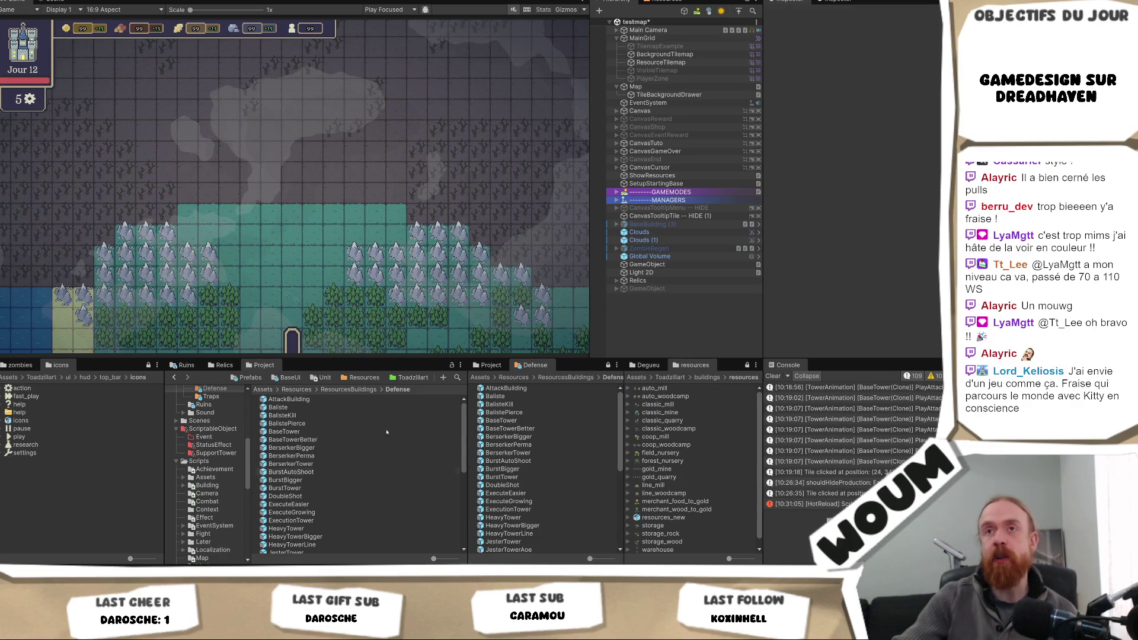
- Show the Dreadhaven tilemap in the Scene view and pan it up and left
click(50, 1)
click(21, 2)
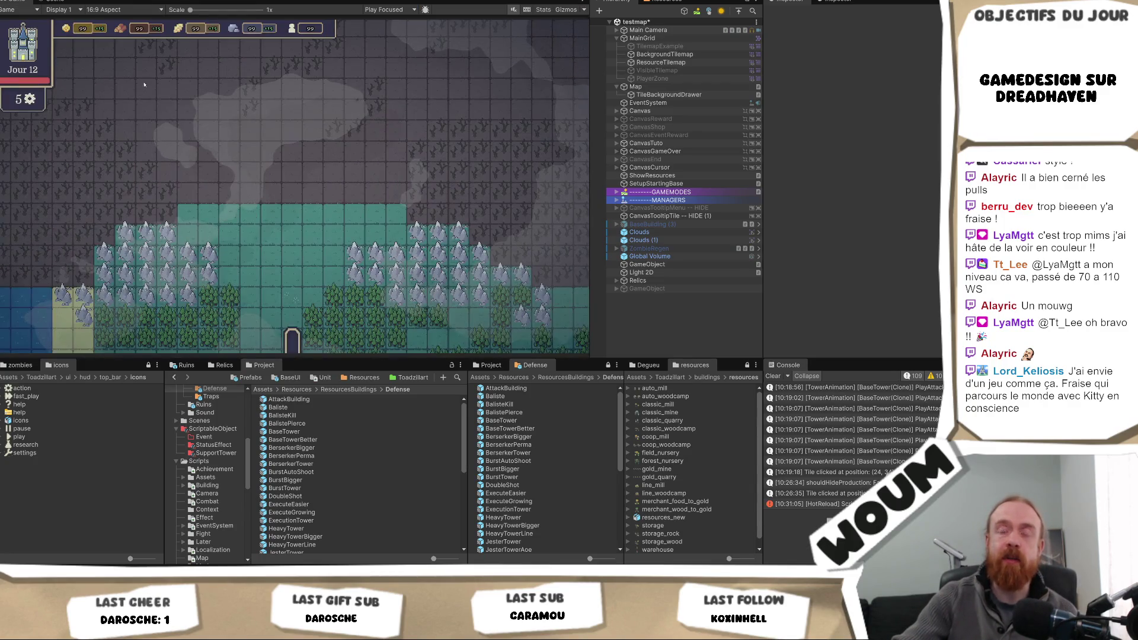
click(51, 1)
drag(235, 130, 256, 178)
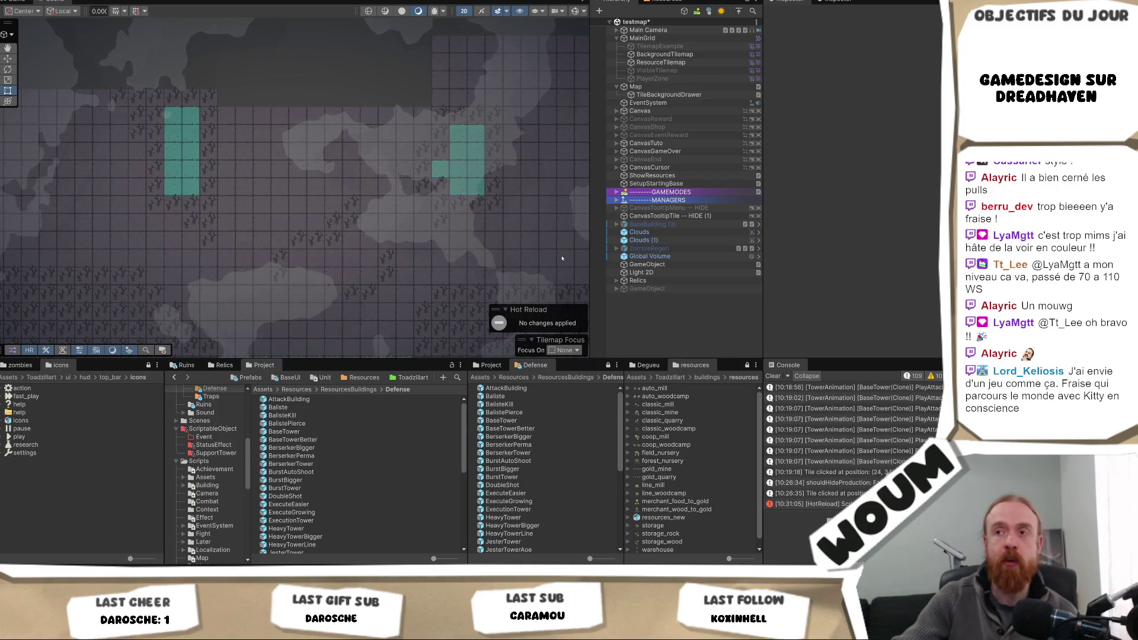
mouse_move(450, 265)
mouse_down()
mouse_move(389, 204)
mouse_move(381, 153)
mouse_up()
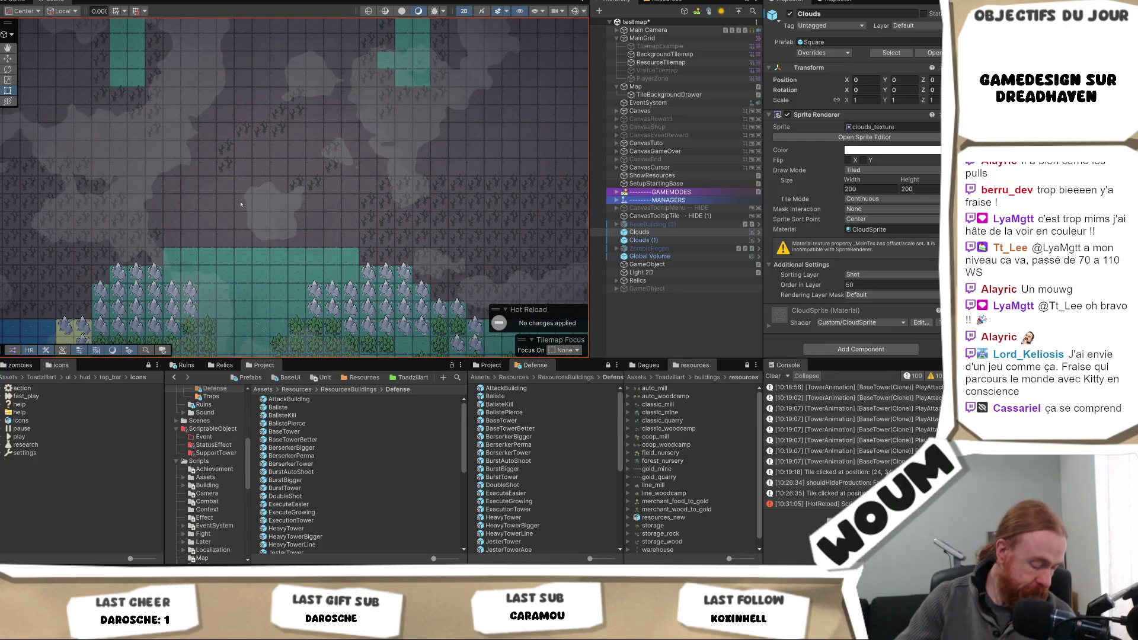
- Inspect the Clouds (1) cloud-shadow object, then the BackgroundTilemap, in the Inspector
click(408, 180)
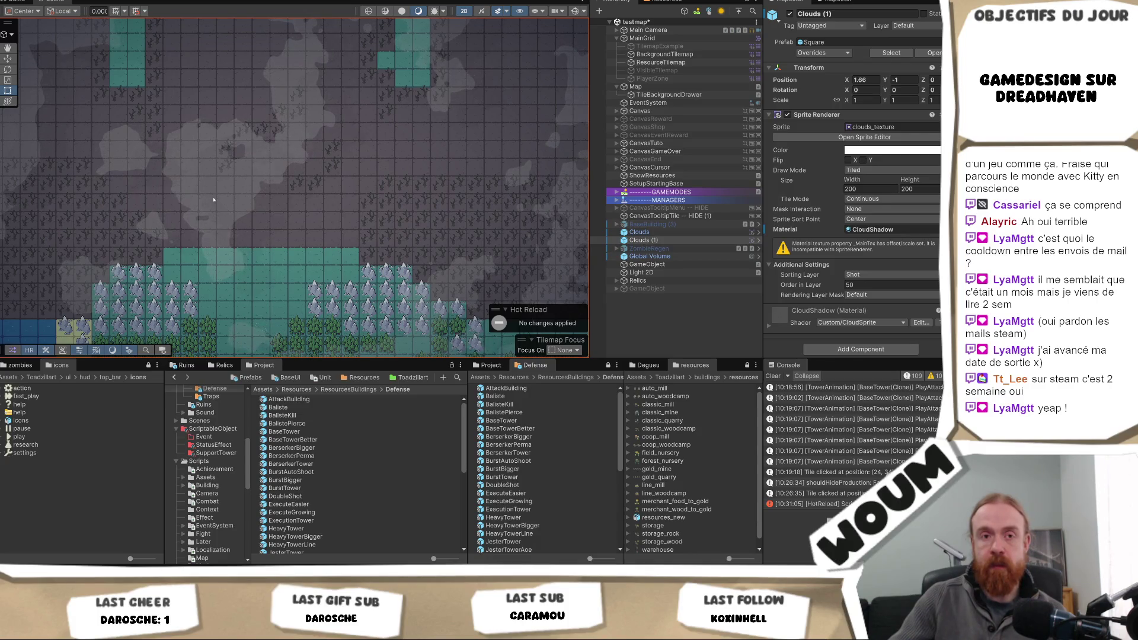
click(397, 206)
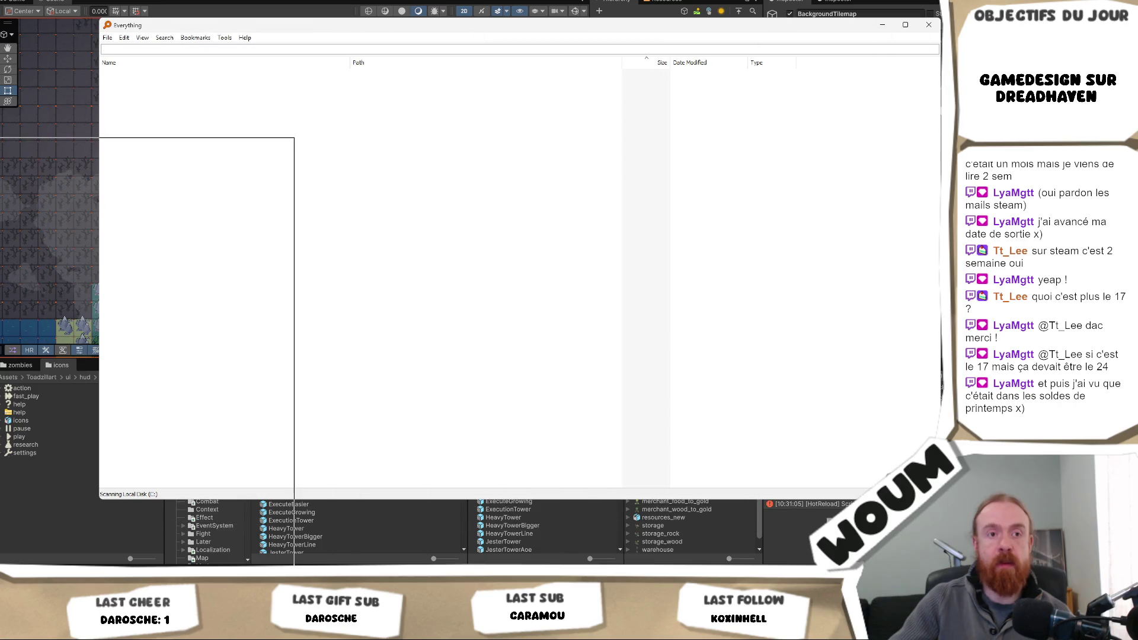
- Dismiss the Everything search to return to Unity's maximized Dreadhaven Game view
key(Escape)
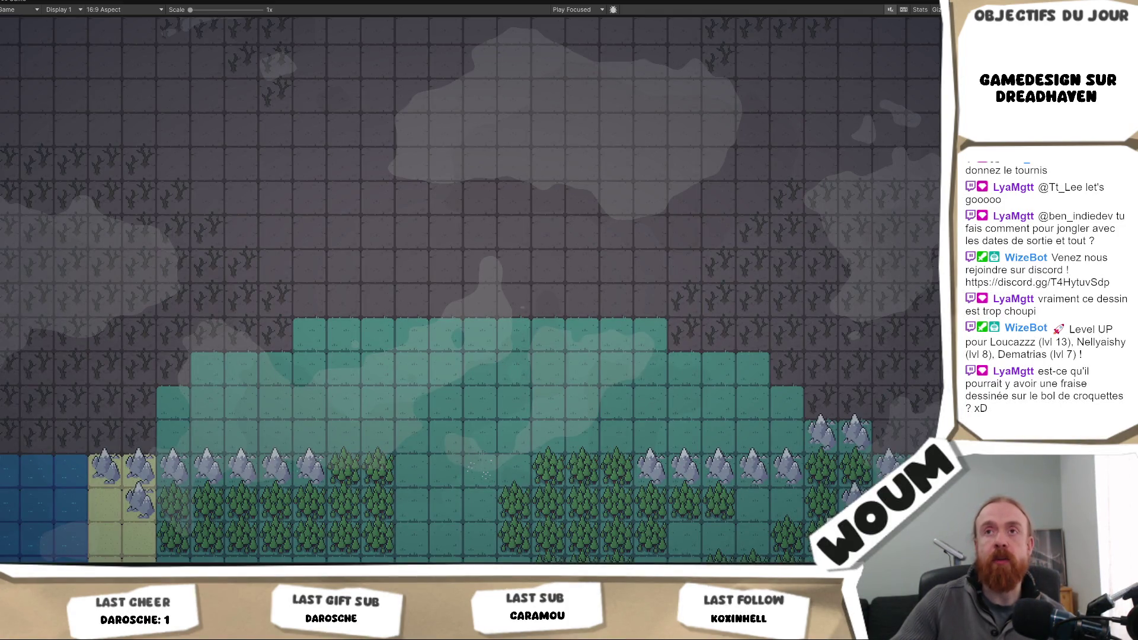
- Turn off Maximize on the Game view and select the BaseTower prefab in Defense
right_click(19, 2)
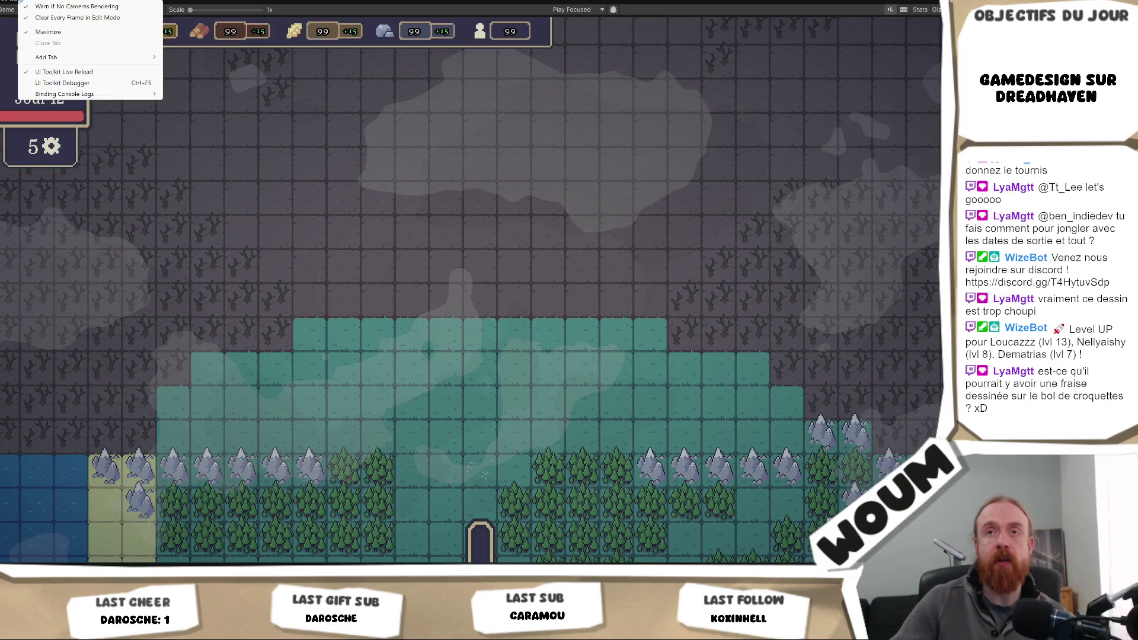
click(63, 32)
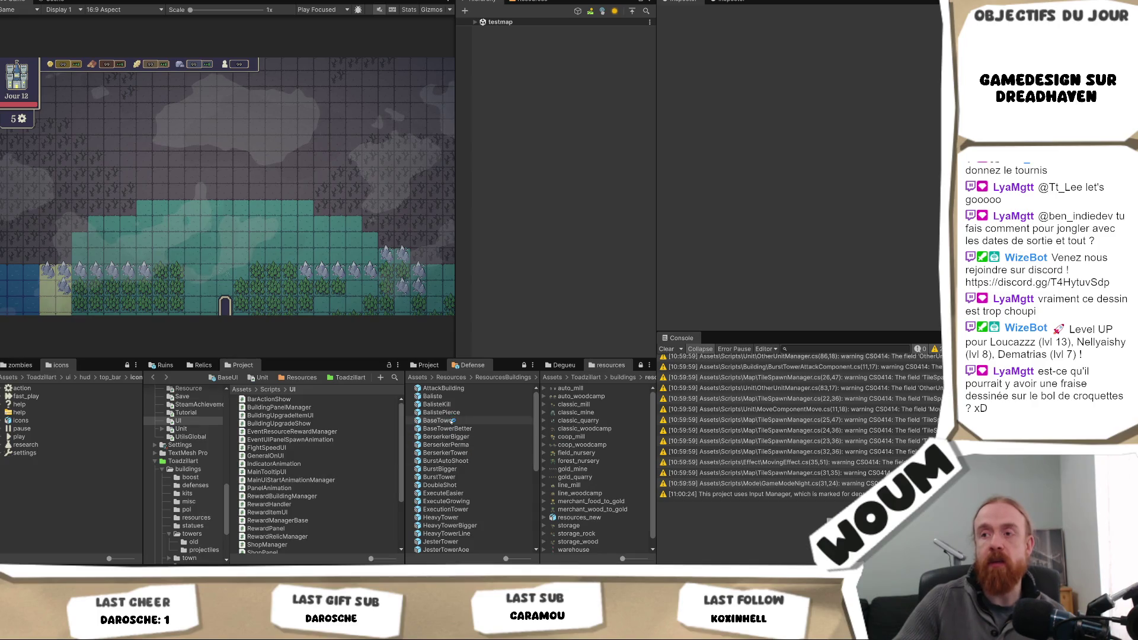
click(439, 421)
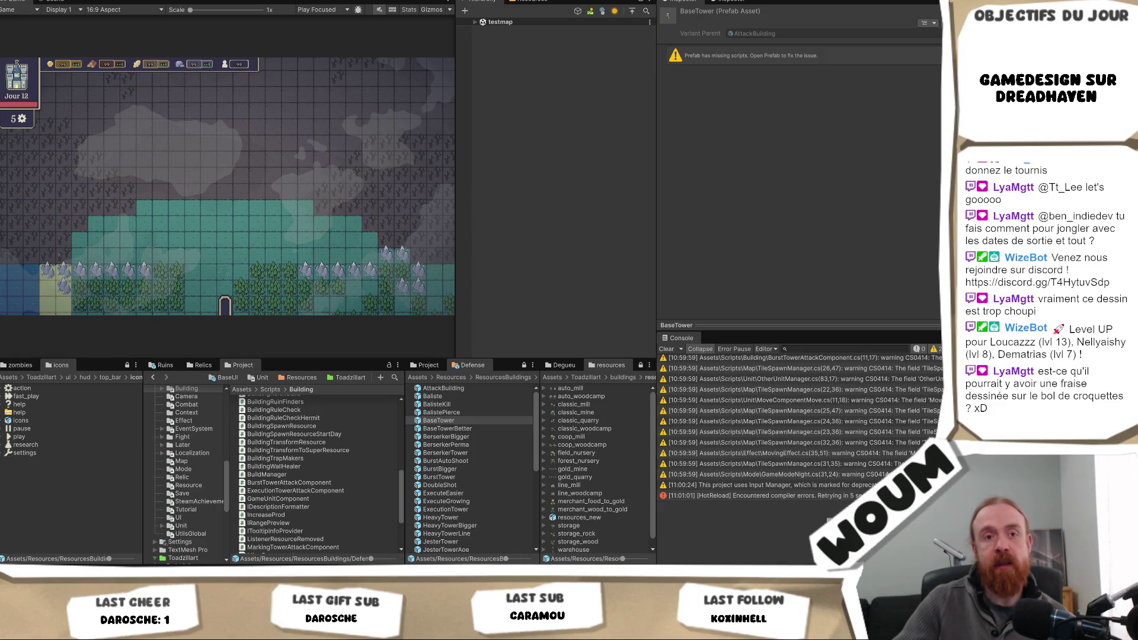
mouse_move(190, 578)
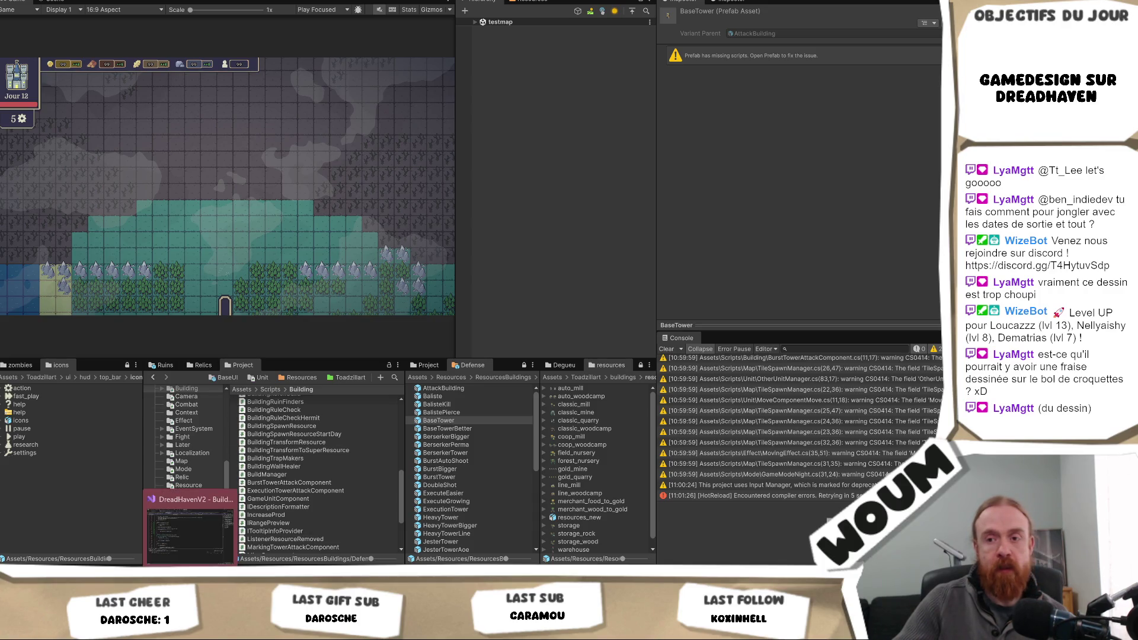
key(alt+Tab)
key(alt+Tab)
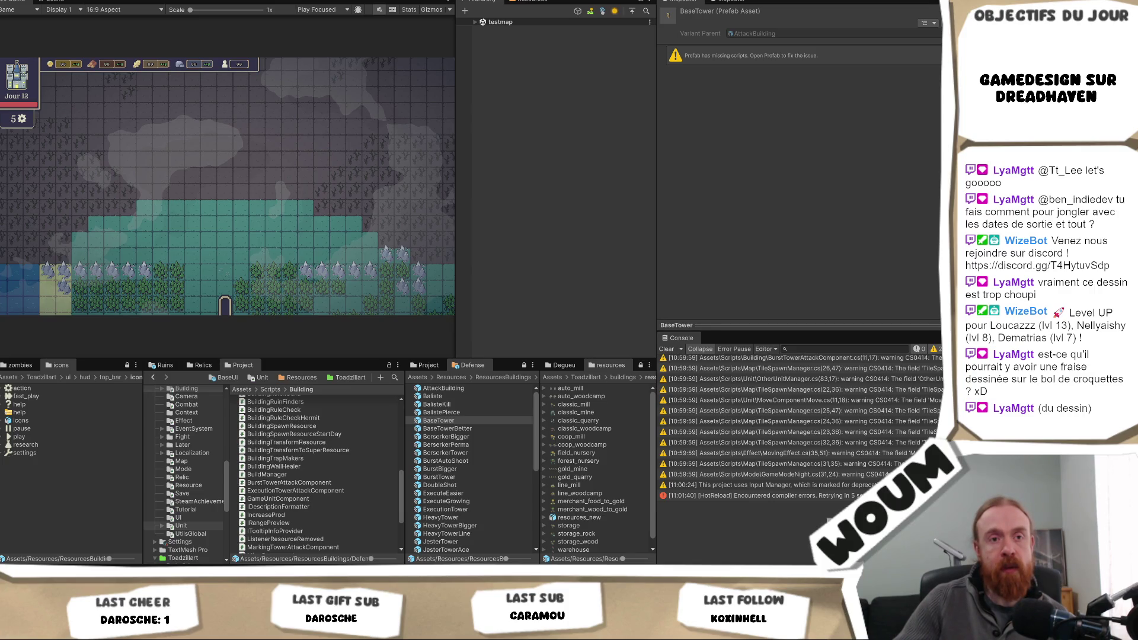
mouse_move(168, 567)
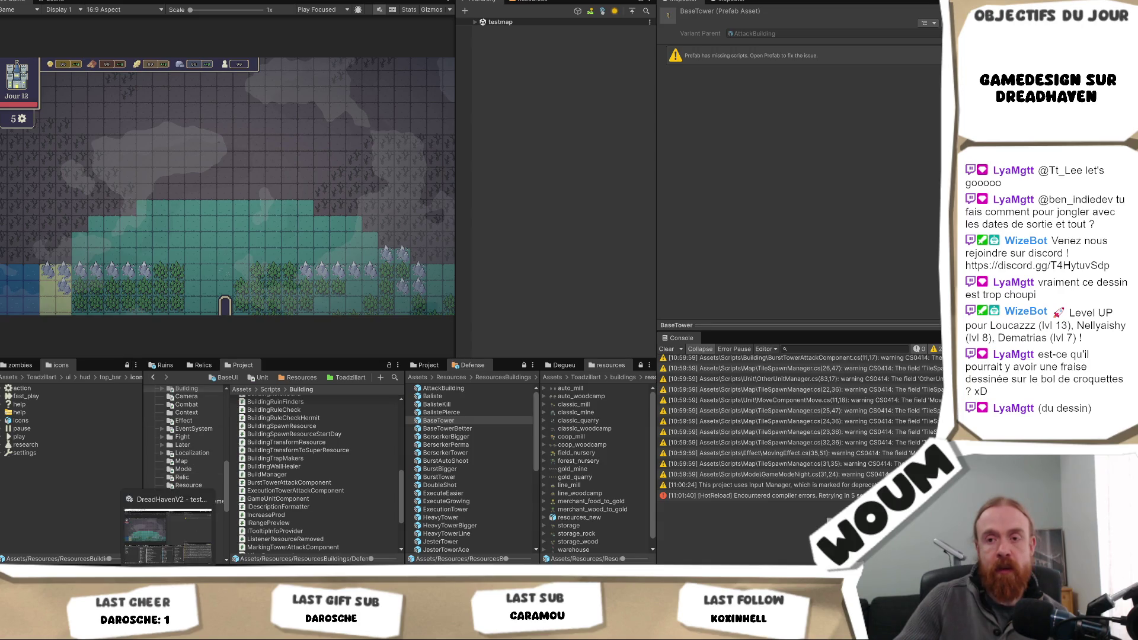
mouse_move(79, 569)
click(79, 533)
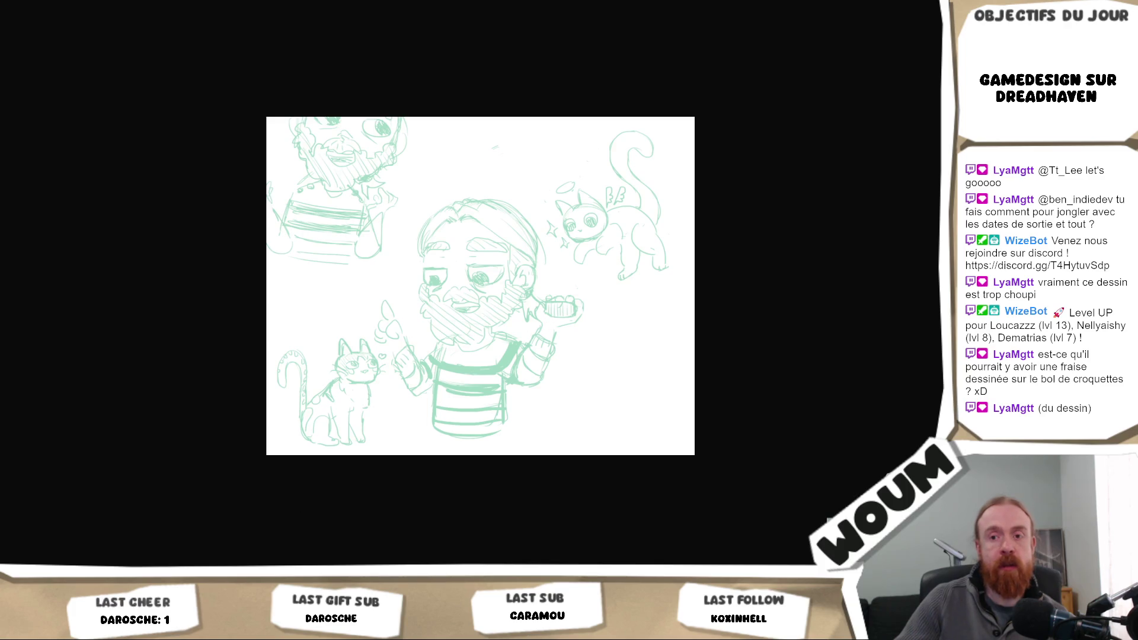
mouse_move(79, 632)
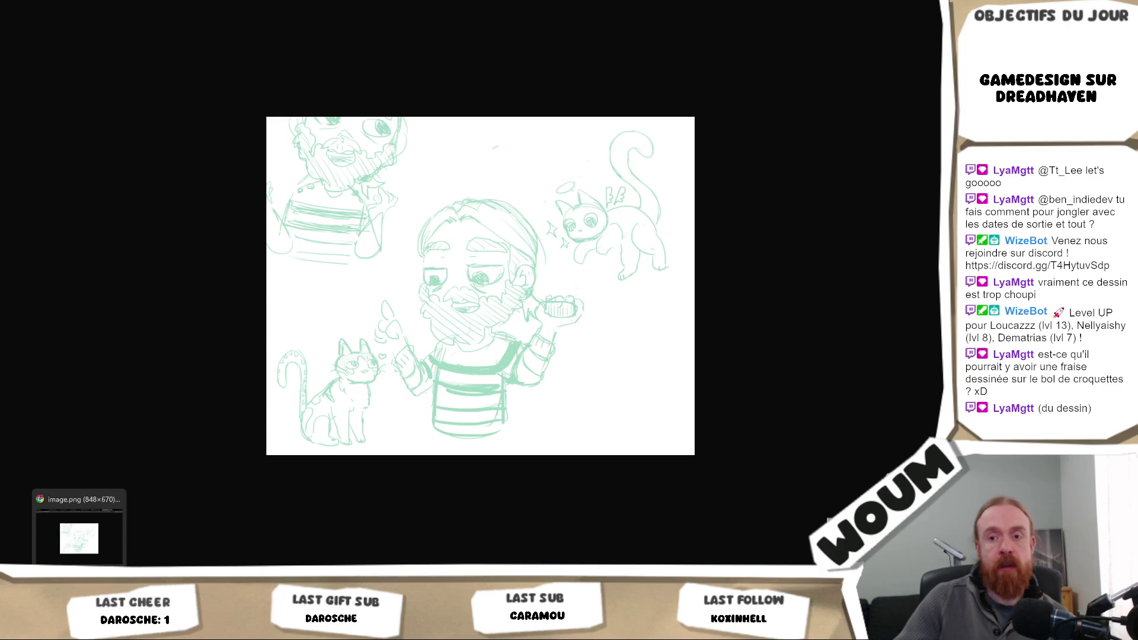
click(79, 631)
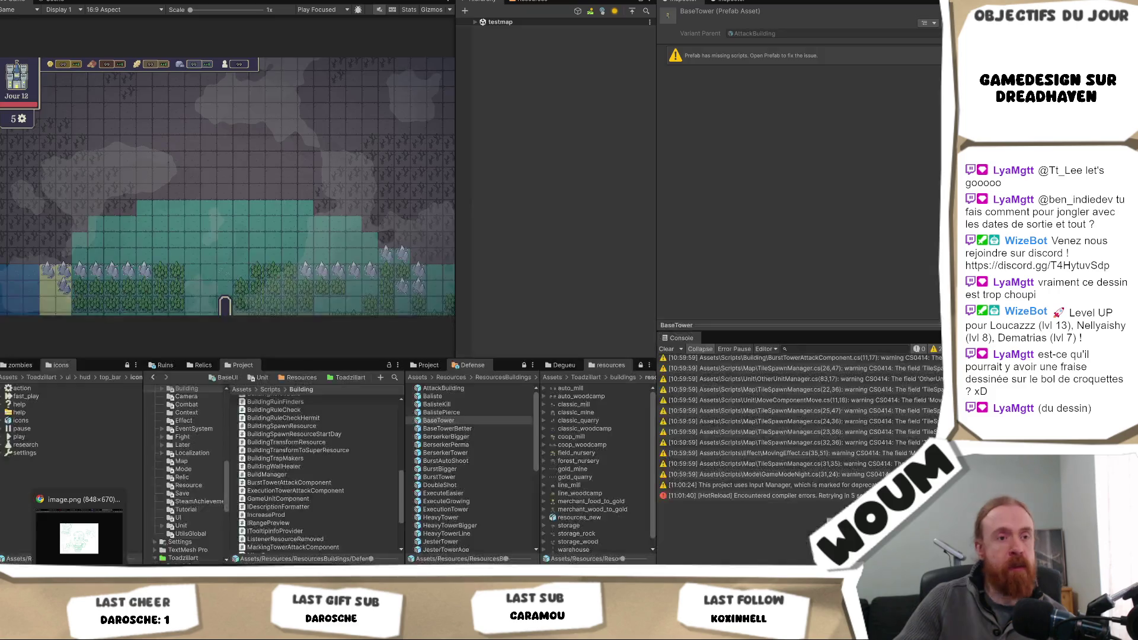
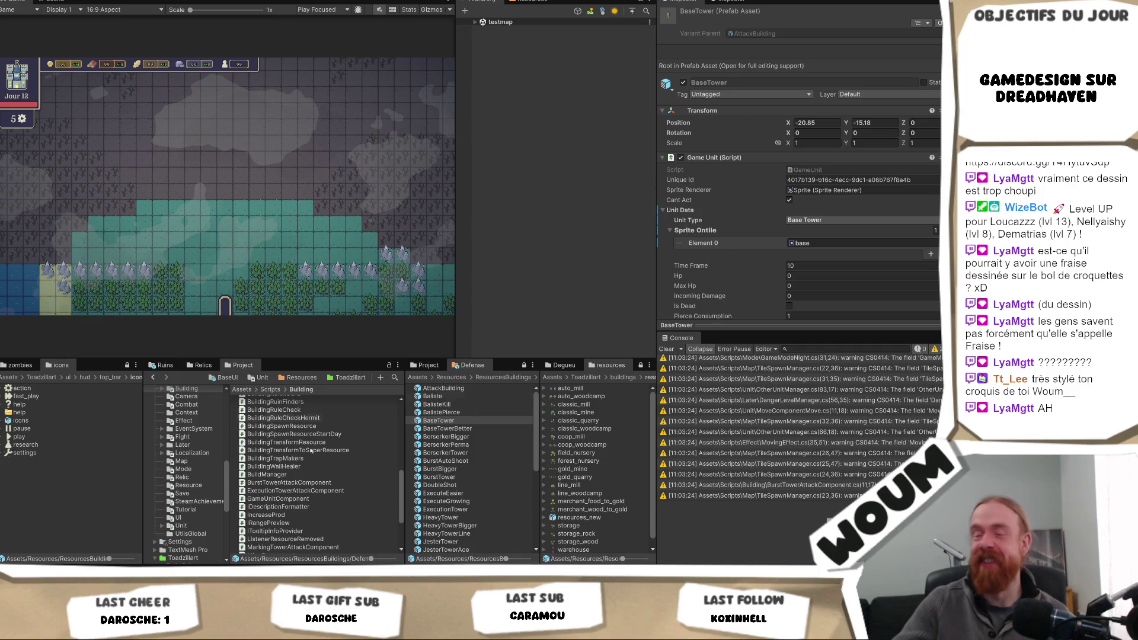
- Compare the AttackComponent settings of the BaseTower and Baliste prefabs, leaving Baliste open
double_click(438, 420)
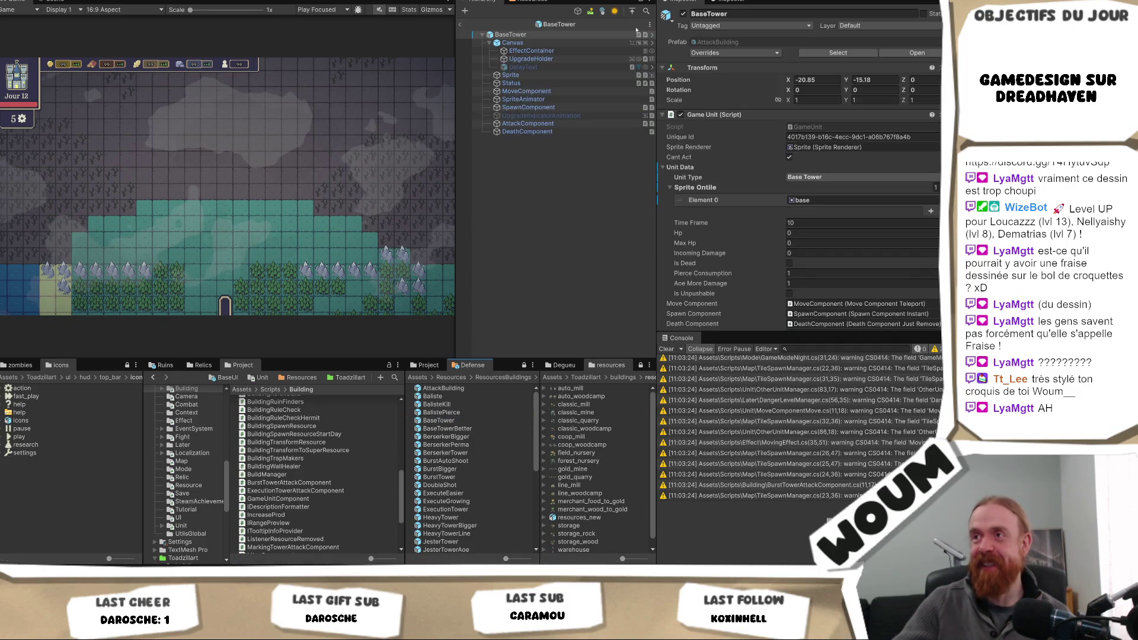
click(560, 124)
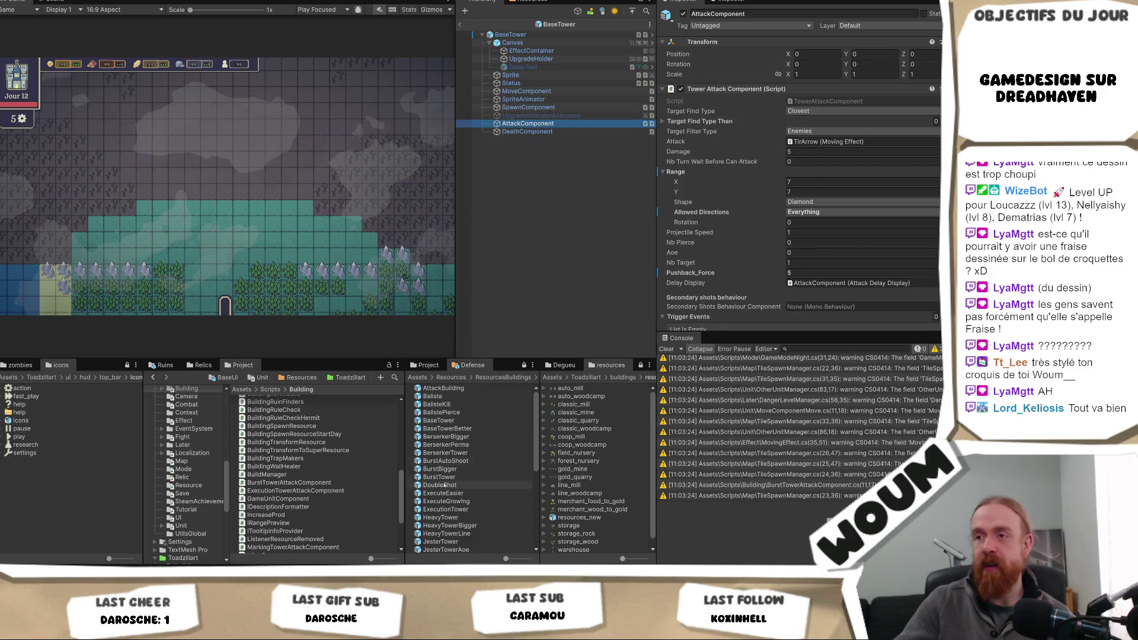
double_click(433, 396)
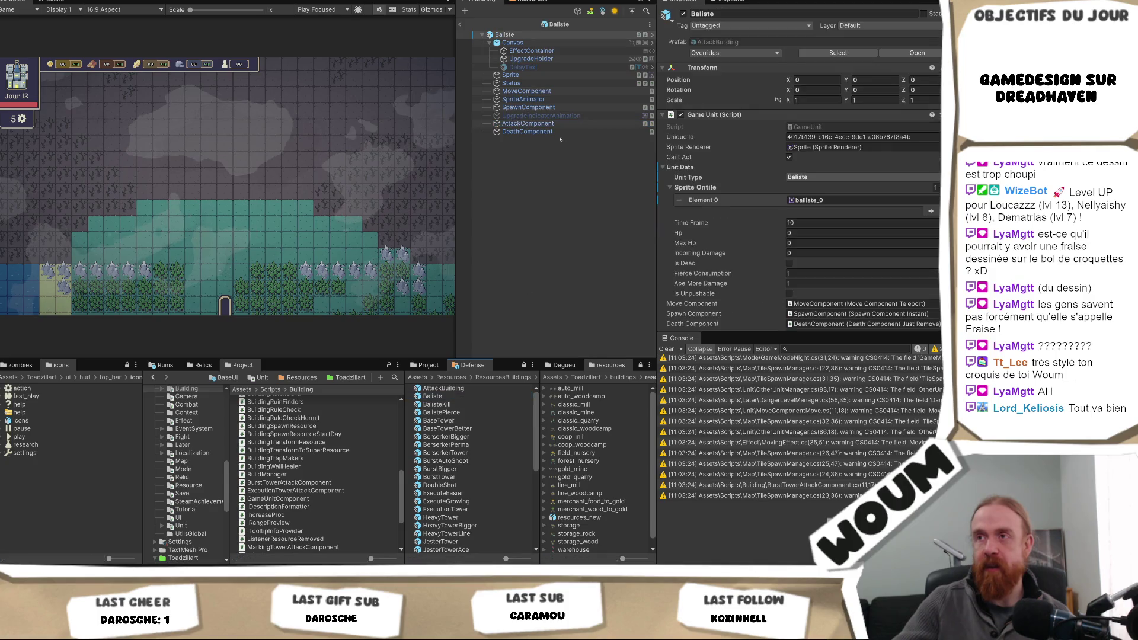
click(557, 124)
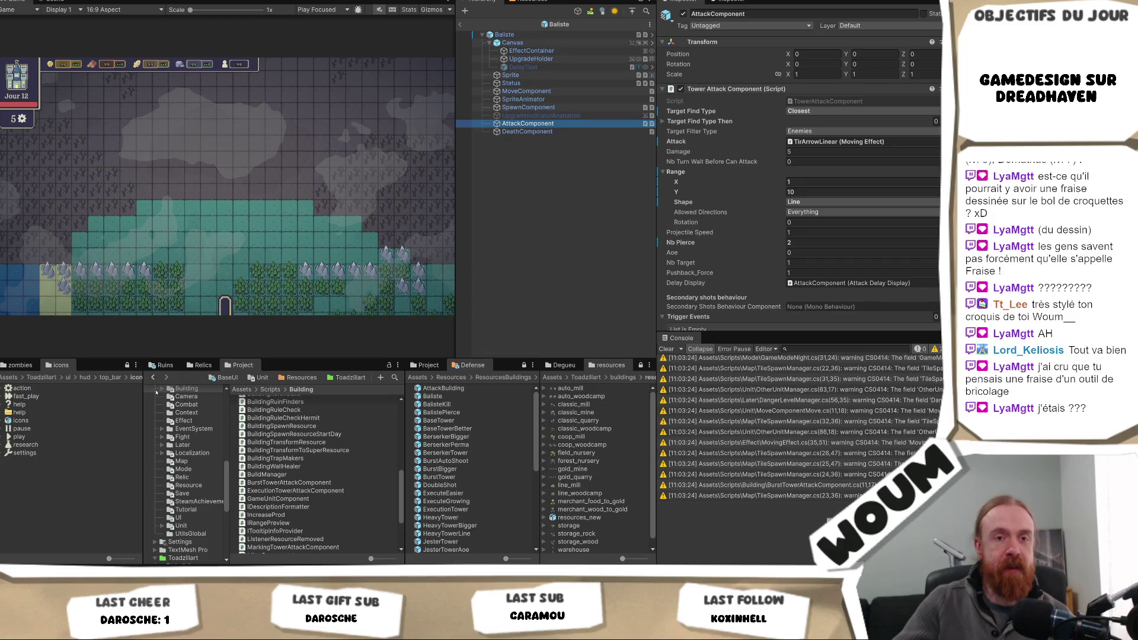
click(397, 137)
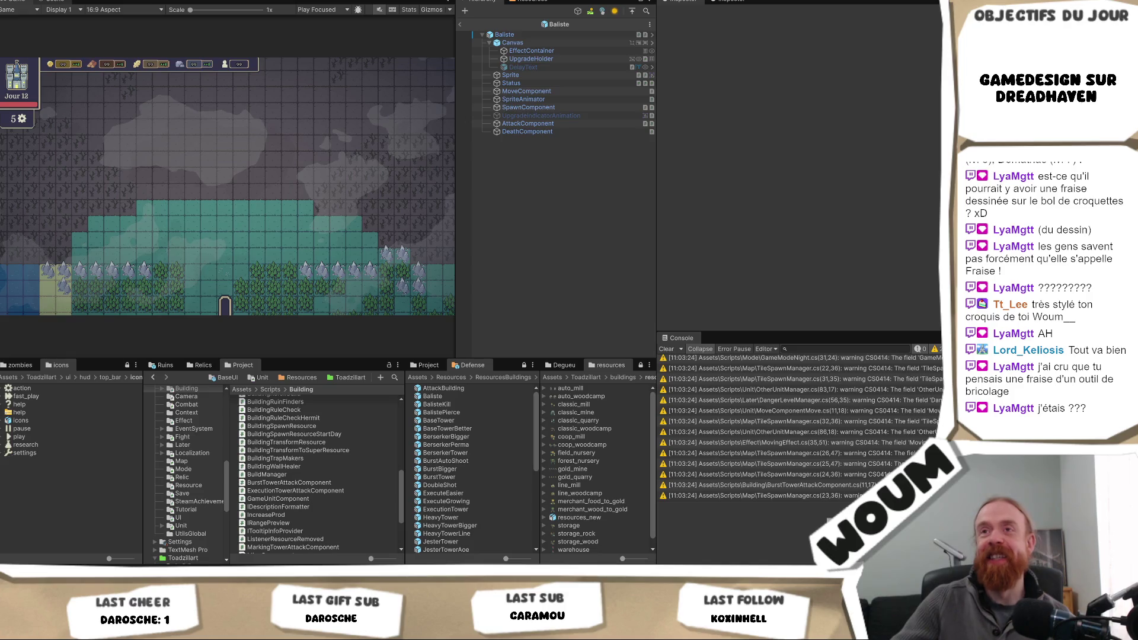
click(52, 2)
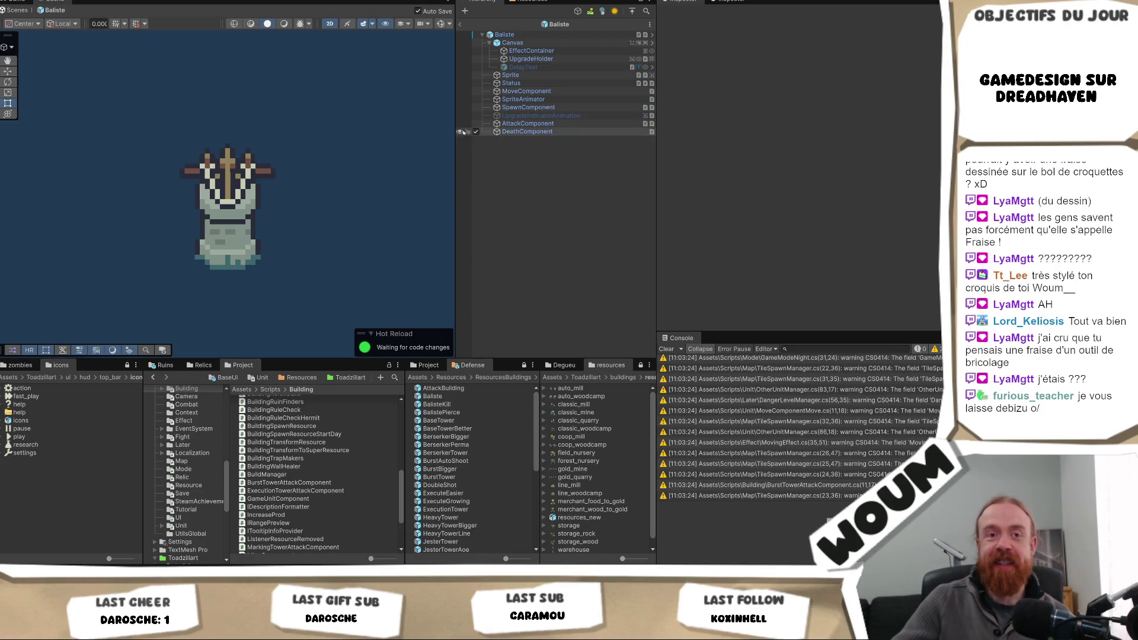
- Exit Prefab Mode and return to the testmap scene
click(461, 23)
click(481, 22)
click(476, 23)
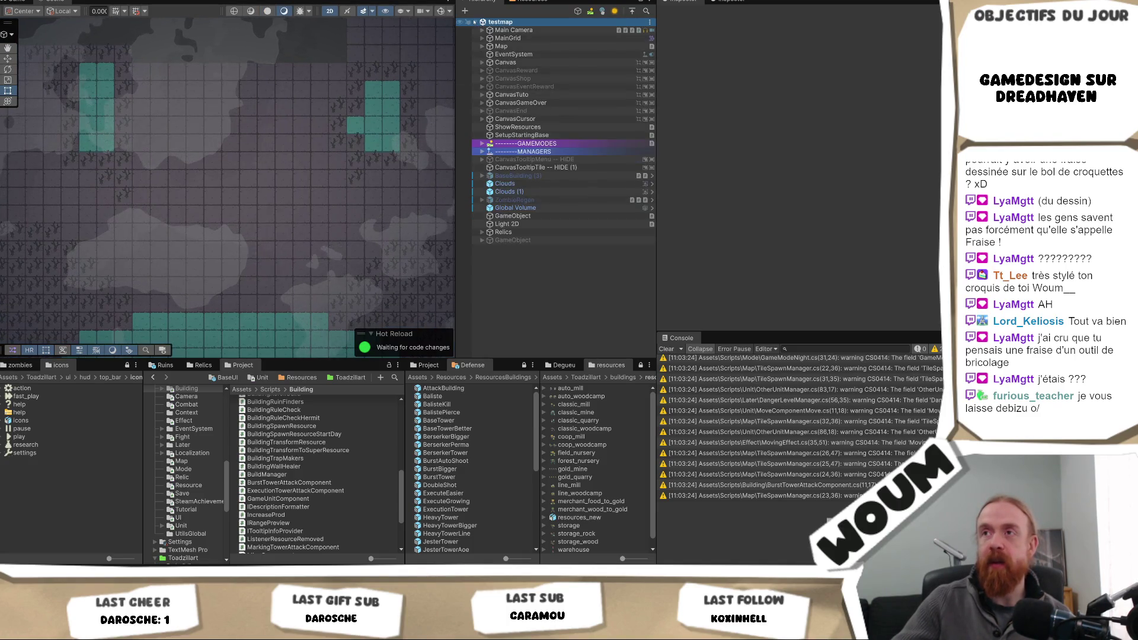
- Expand MainGrid in the Hierarchy and select ResourceTilemap as the paint layer
click(479, 39)
click(482, 38)
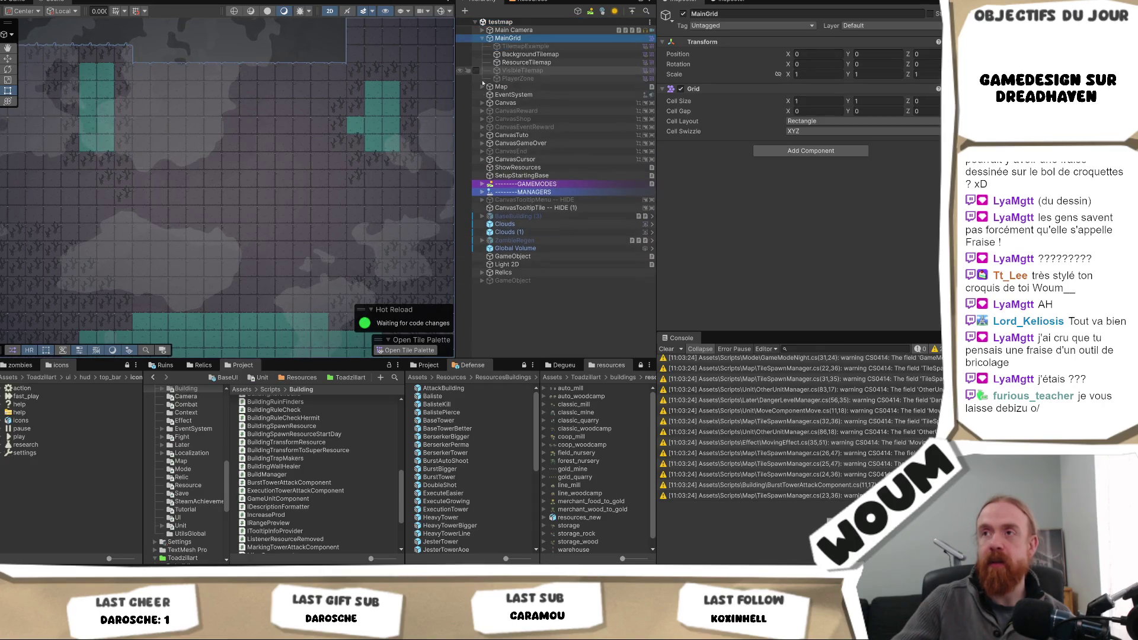
click(482, 87)
click(500, 62)
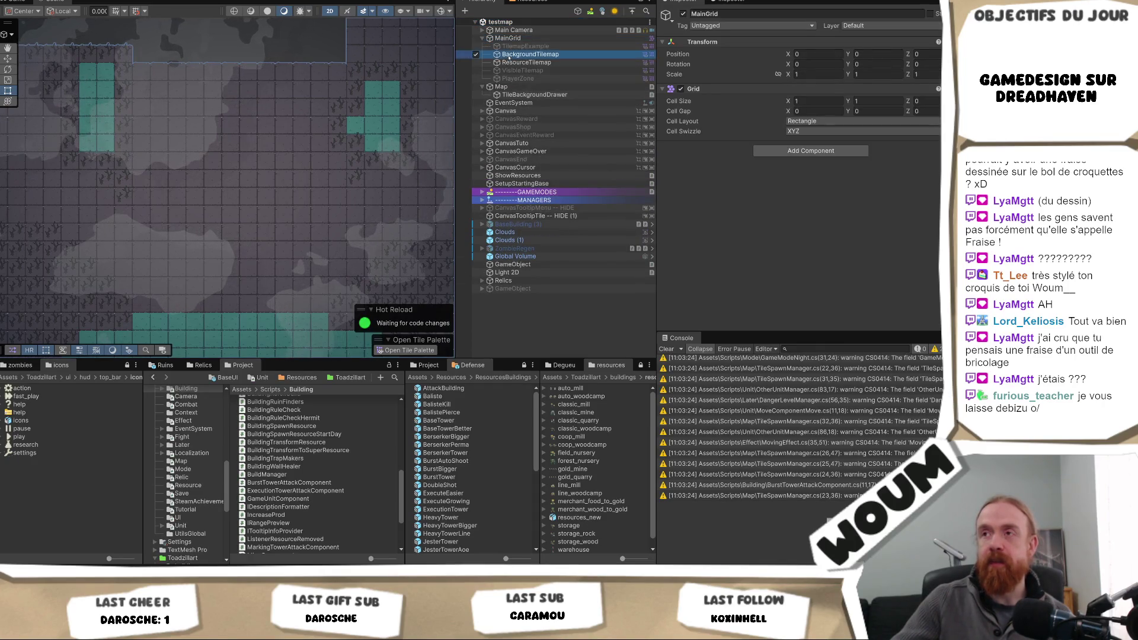
click(460, 62)
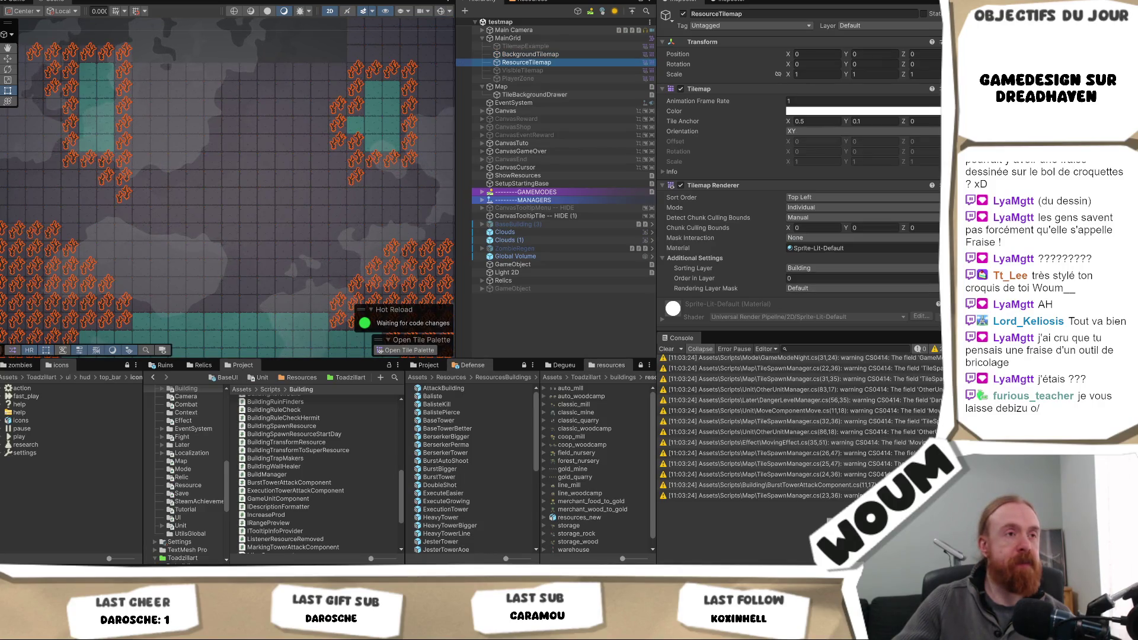
click(185, 294)
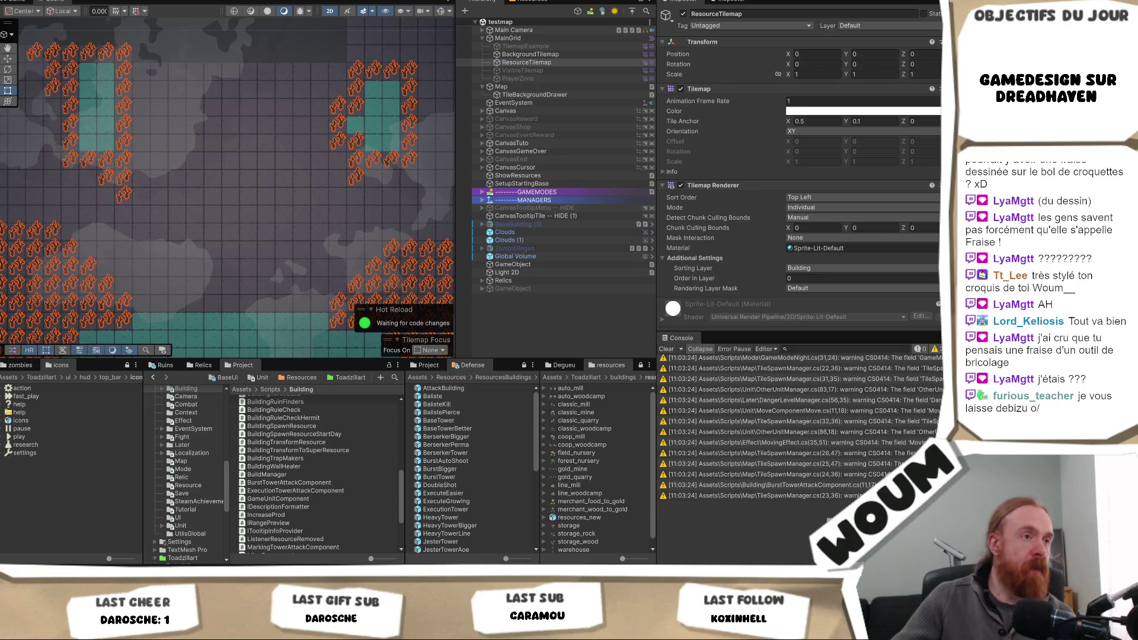
- Paint a row, a block and a single grey rock tile along the map's bottom
scroll(298, 114, down, 3)
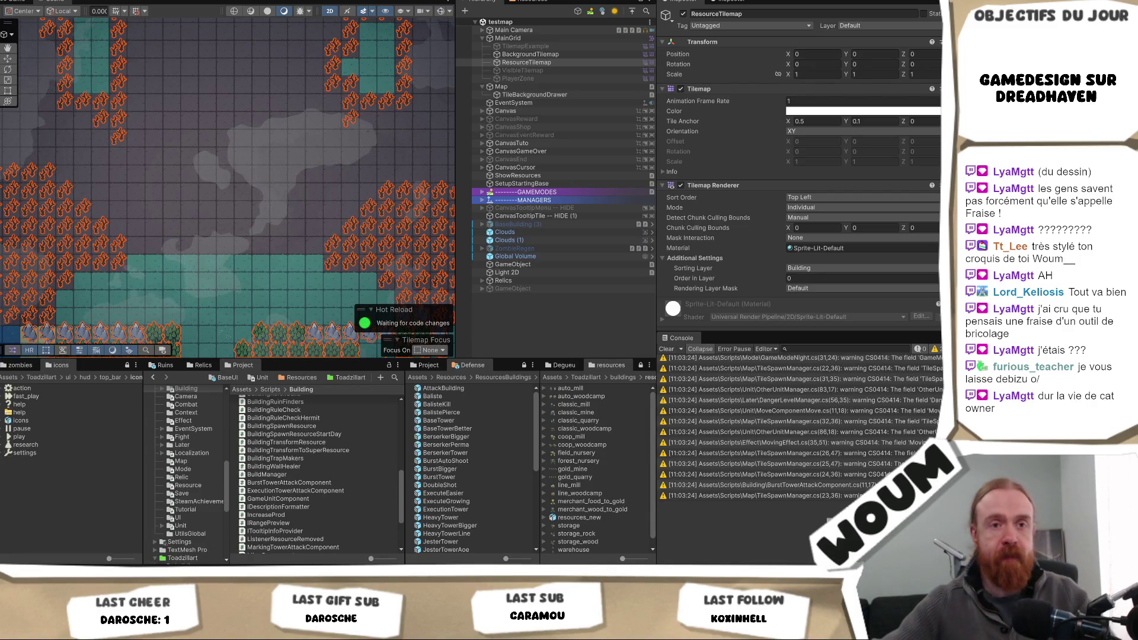
drag(216, 270, 213, 216)
mouse_move(72, 265)
mouse_down()
mouse_move(176, 261)
mouse_move(80, 258)
mouse_move(146, 252)
mouse_move(144, 267)
mouse_move(152, 257)
mouse_move(103, 268)
mouse_move(72, 236)
mouse_move(127, 234)
mouse_move(145, 273)
mouse_move(171, 272)
mouse_up()
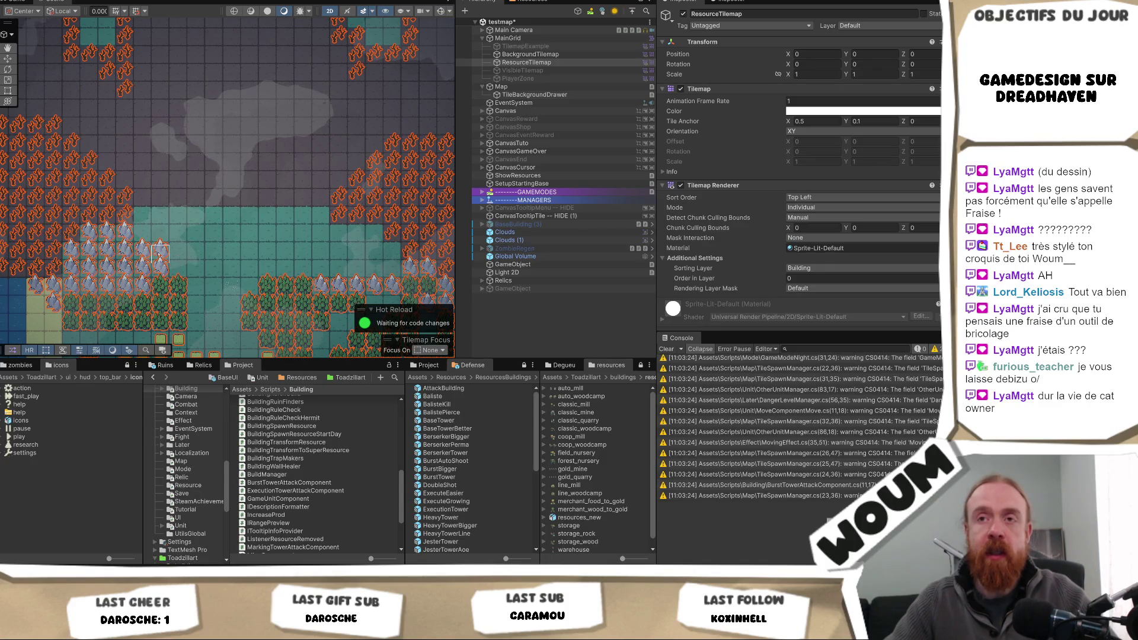
mouse_move(372, 238)
mouse_down()
mouse_move(337, 237)
mouse_move(394, 252)
mouse_move(343, 274)
mouse_up()
click(320, 247)
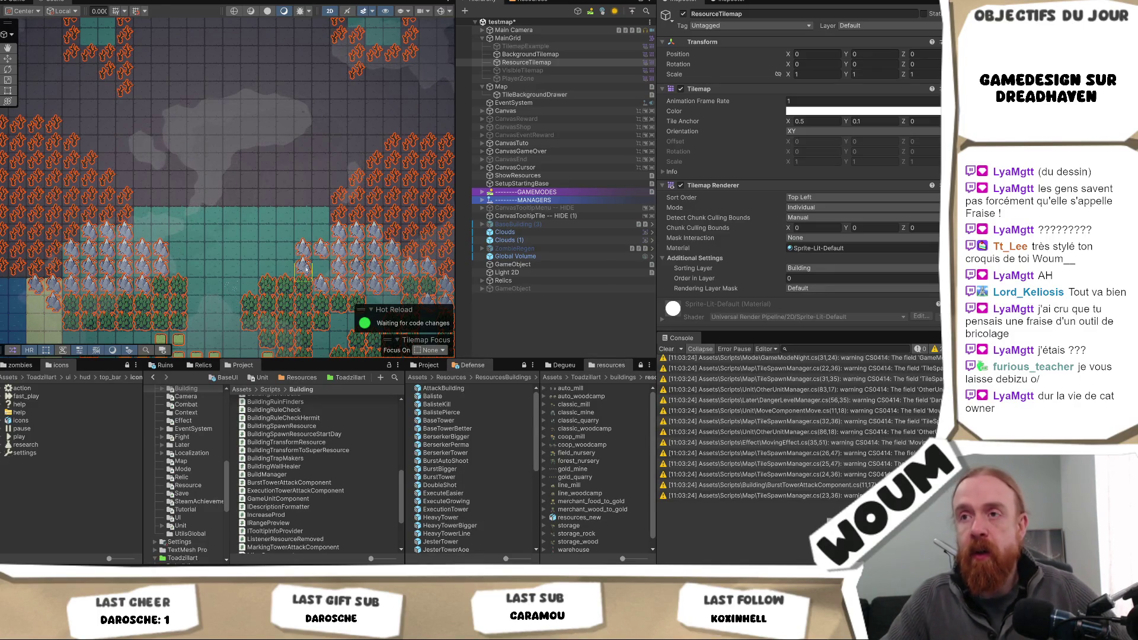
drag(303, 110, 269, 211)
scroll(309, 145, down, 1)
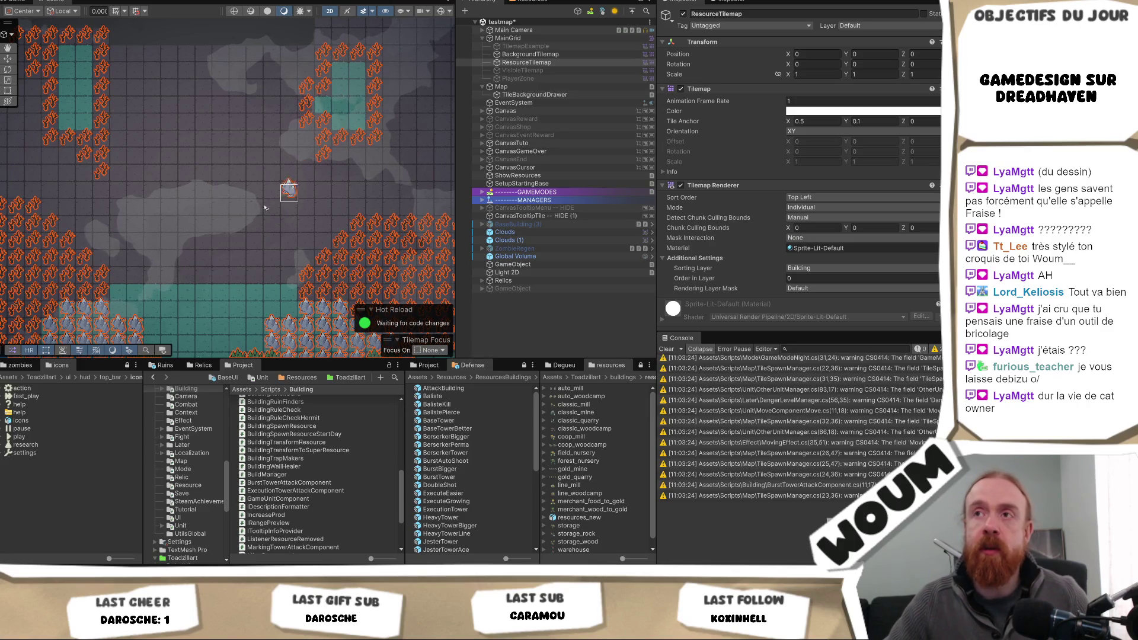
mouse_move(134, 227)
mouse_down()
mouse_move(193, 210)
mouse_move(181, 259)
mouse_up()
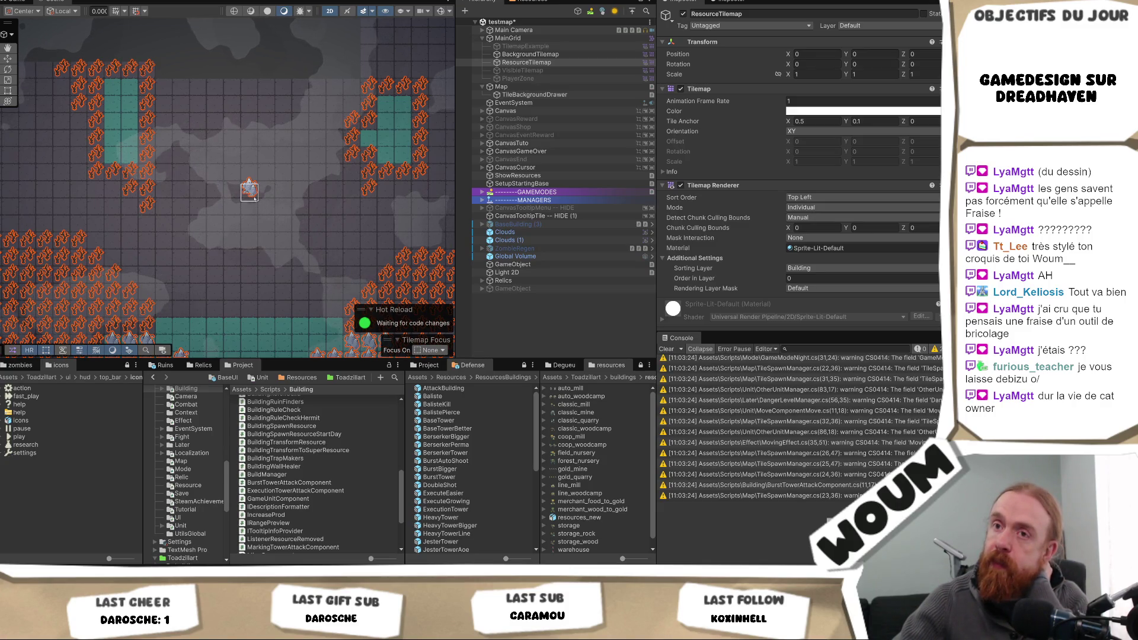
mouse_move(201, 261)
mouse_down()
mouse_move(225, 237)
mouse_move(220, 257)
mouse_up()
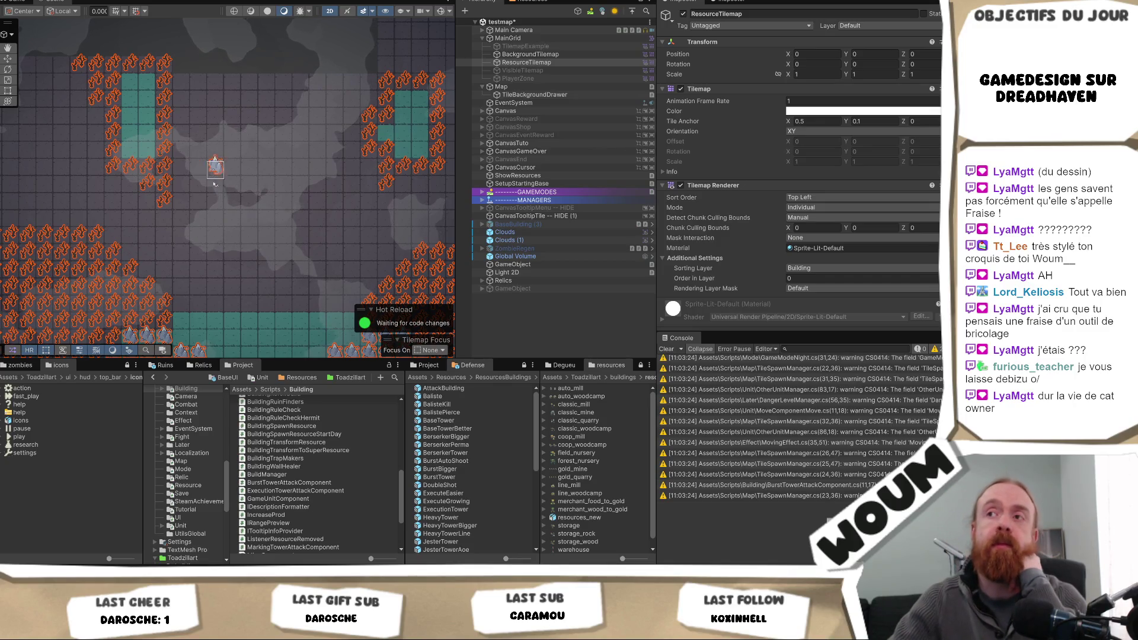
mouse_move(207, 178)
mouse_down()
mouse_move(172, 201)
mouse_move(195, 225)
mouse_up()
mouse_move(168, 632)
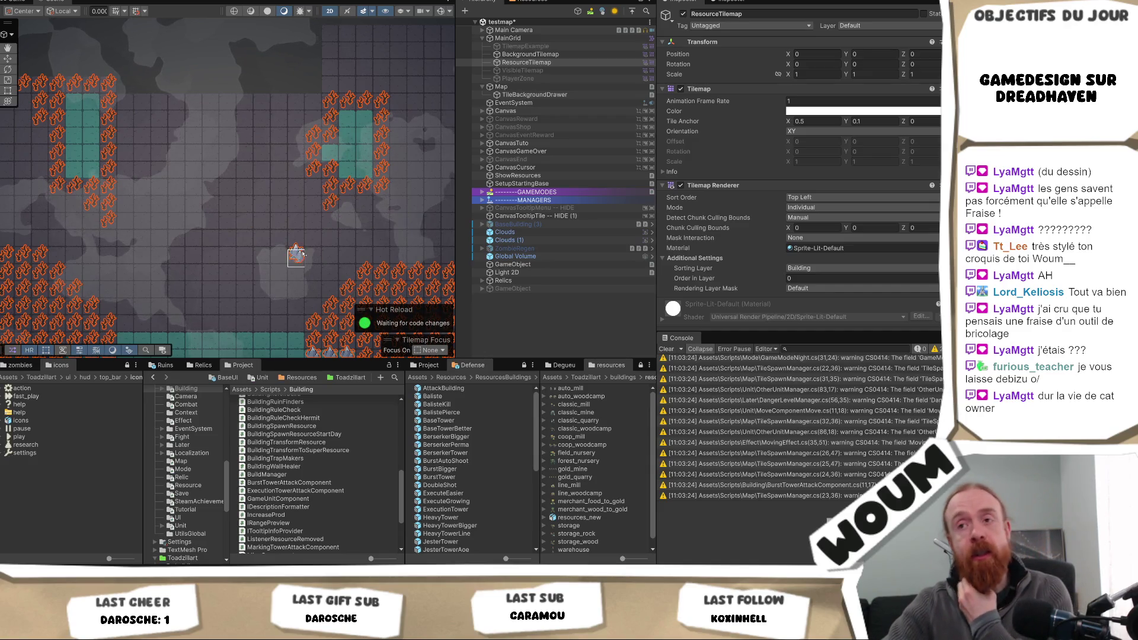
drag(312, 255, 292, 95)
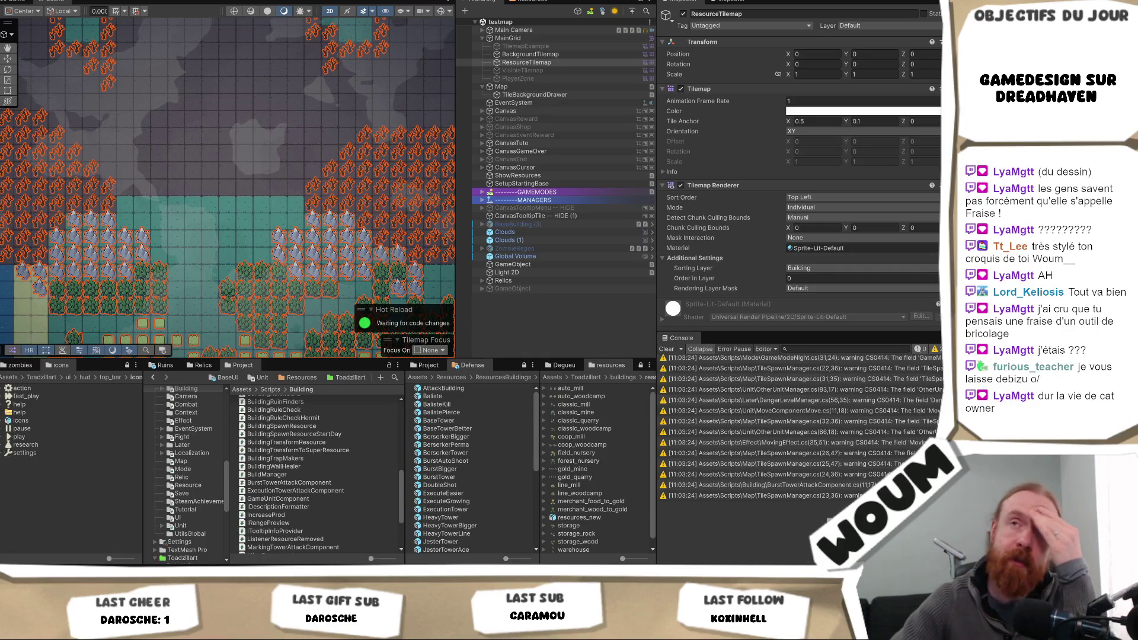
click(18, 1)
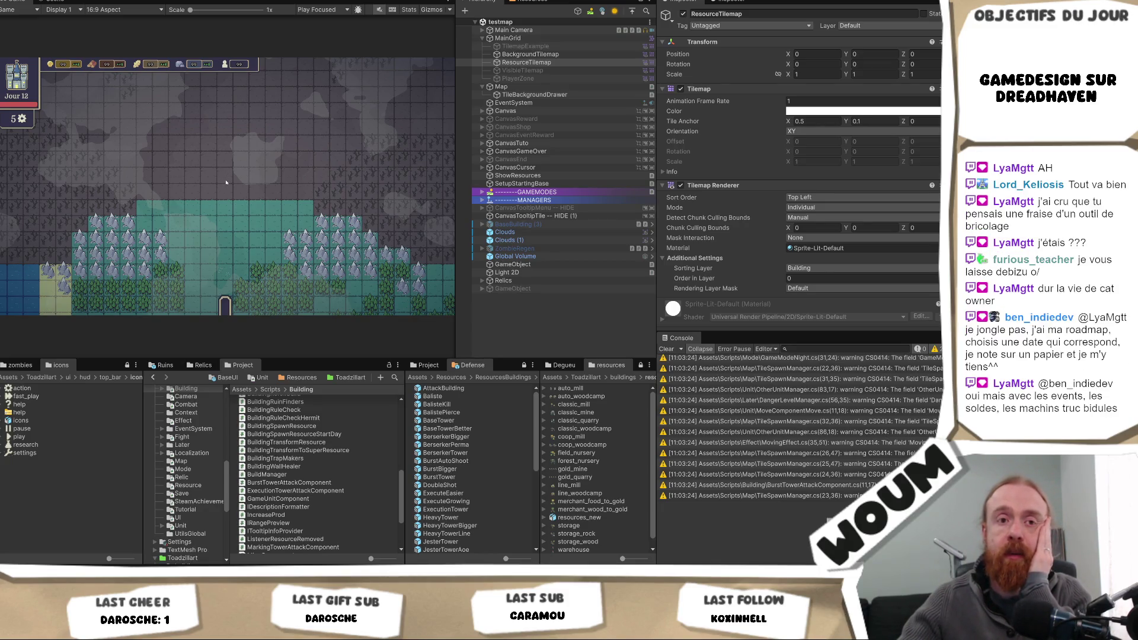
- Play-test with Ctrl+P, dismiss the intro, place the town center, then stop playing
key(ctrl+p)
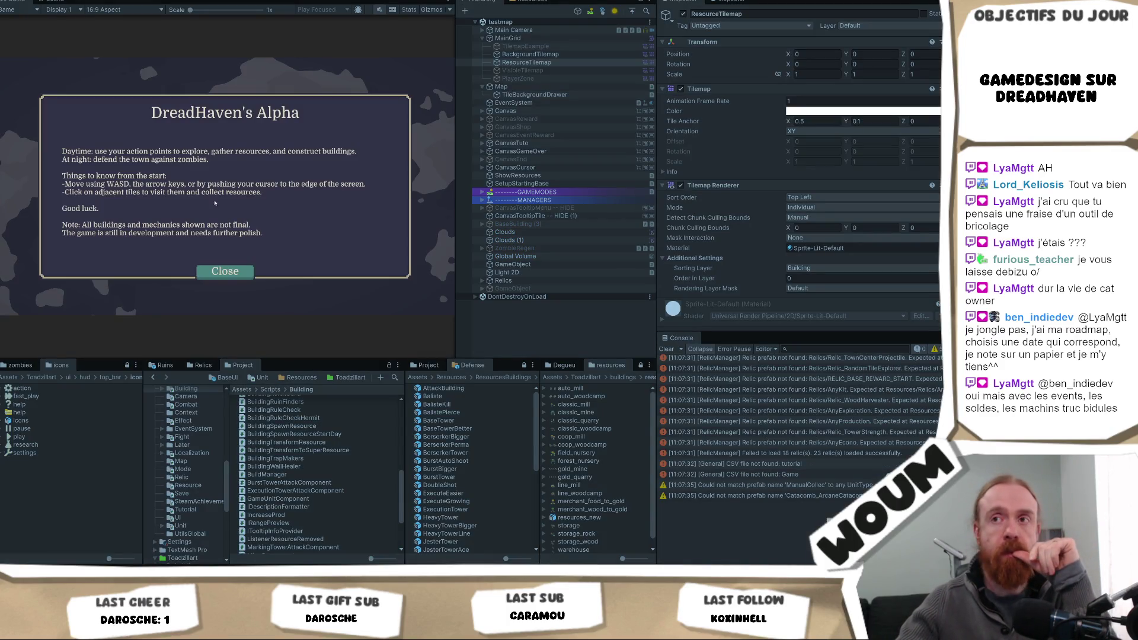
click(224, 268)
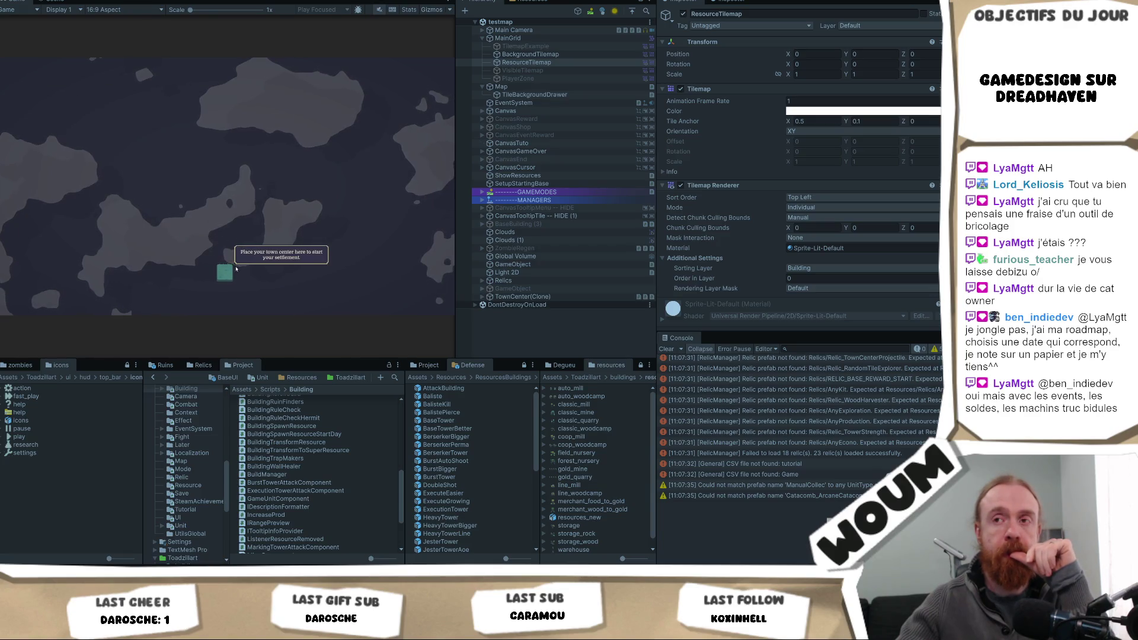
click(223, 248)
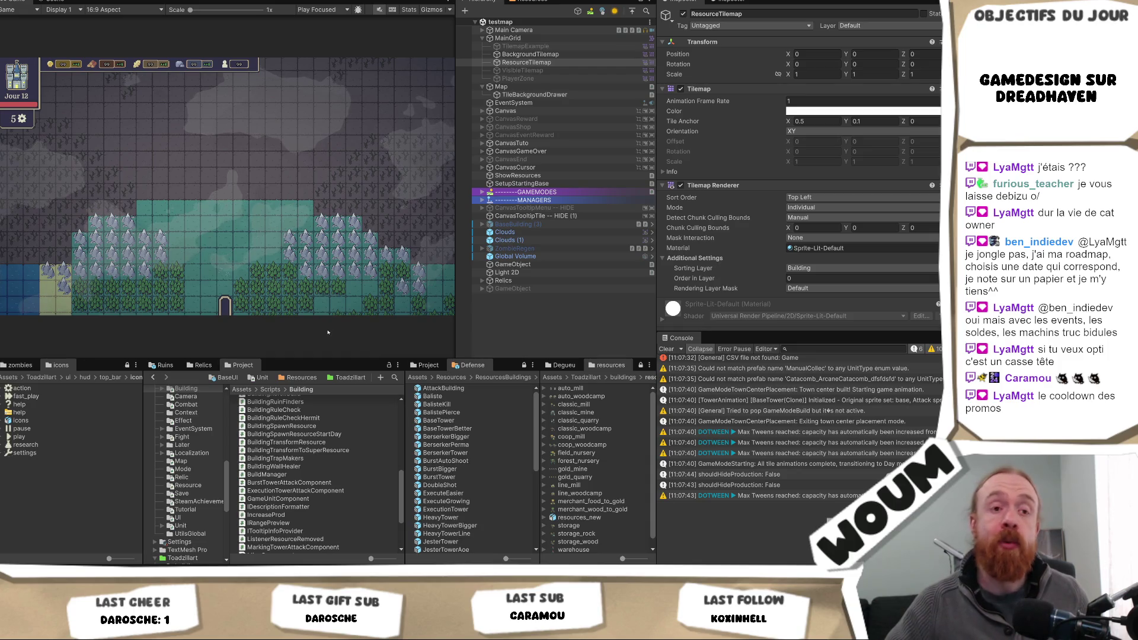
key(ctrl+p)
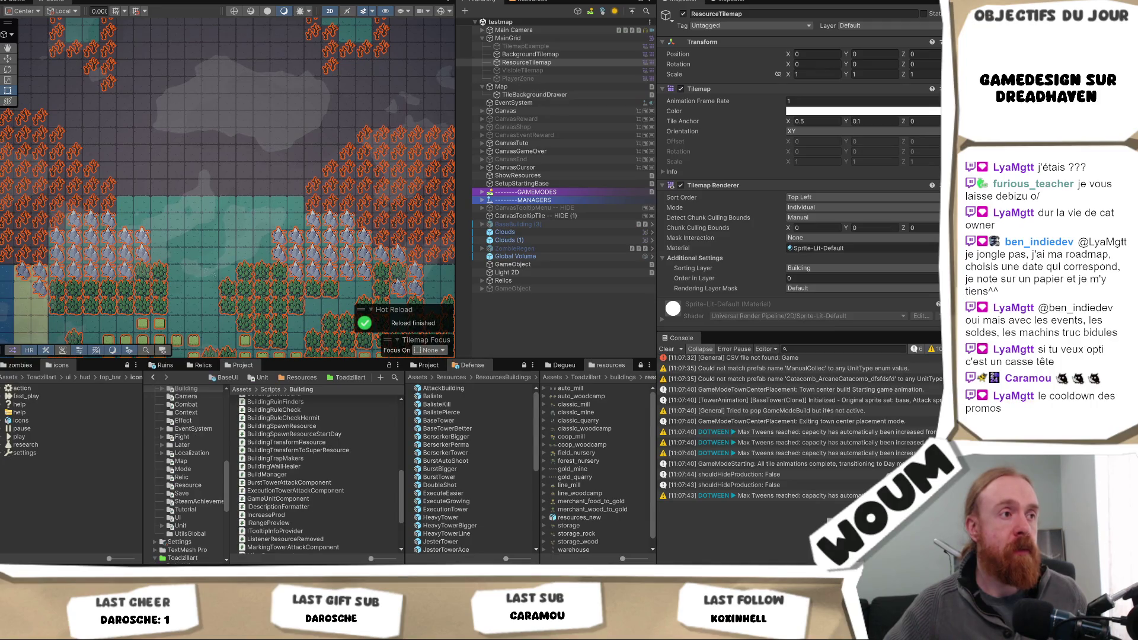
- Paint several orange resource tree tiles, extending them up and to the right
scroll(241, 104, up, 3)
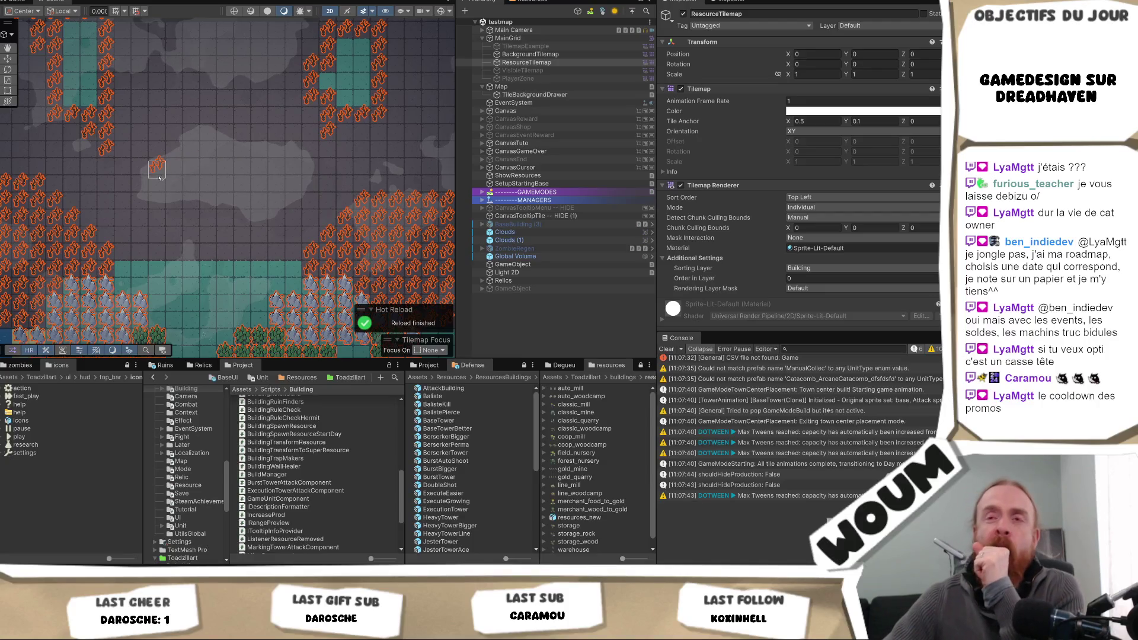
mouse_move(162, 186)
mouse_down()
mouse_move(171, 169)
mouse_move(158, 149)
mouse_move(189, 167)
mouse_up()
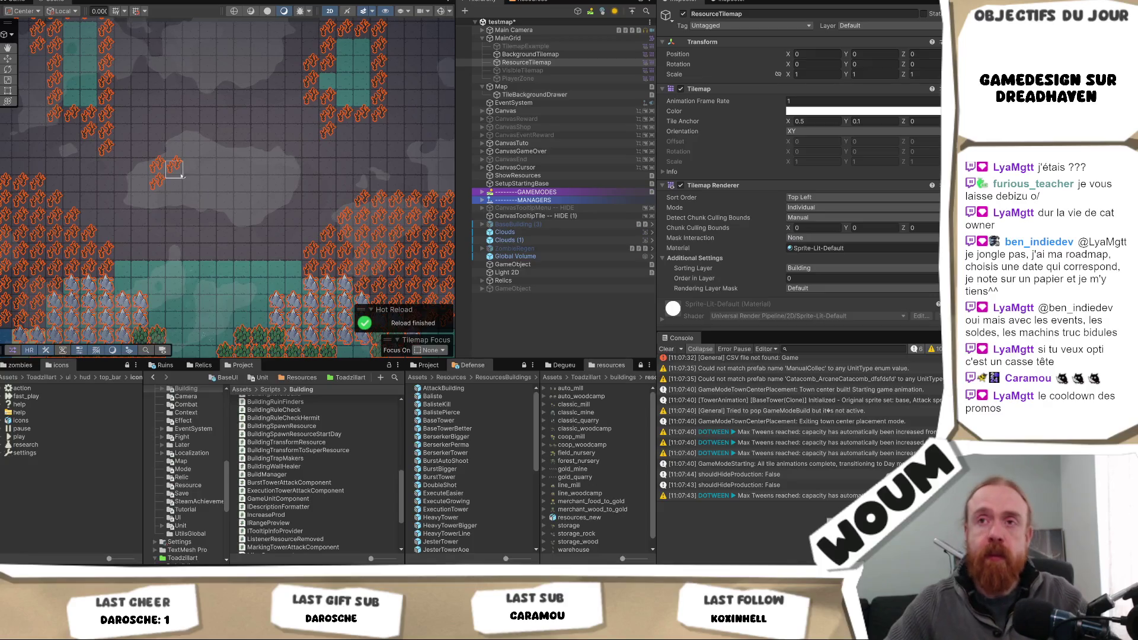
mouse_move(181, 153)
mouse_down()
mouse_move(213, 113)
mouse_move(216, 130)
mouse_up()
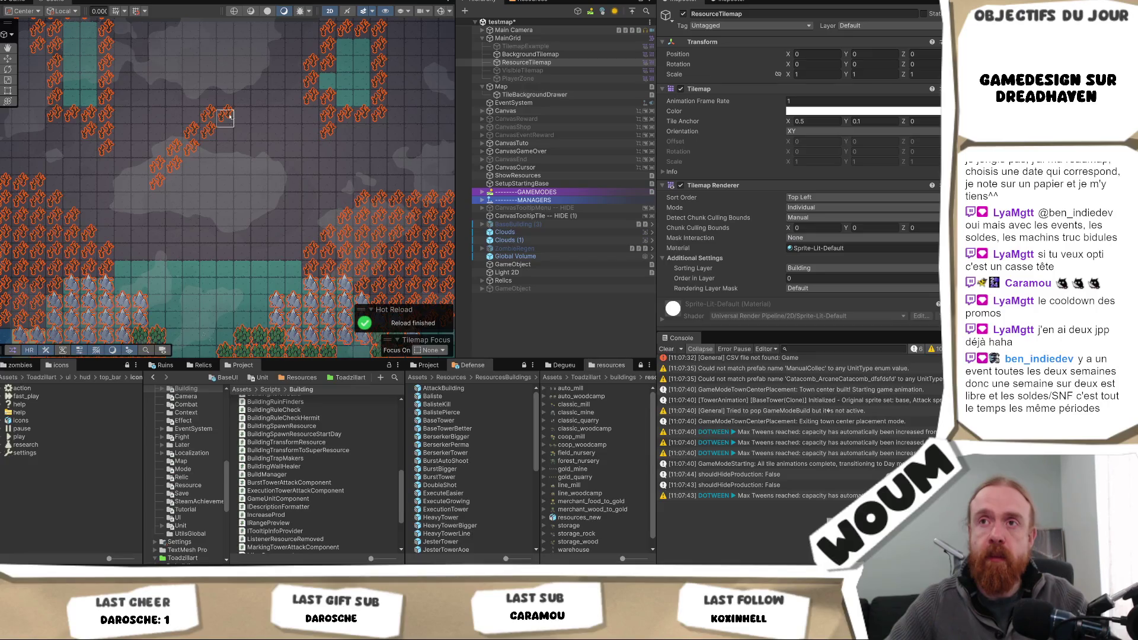
click(229, 117)
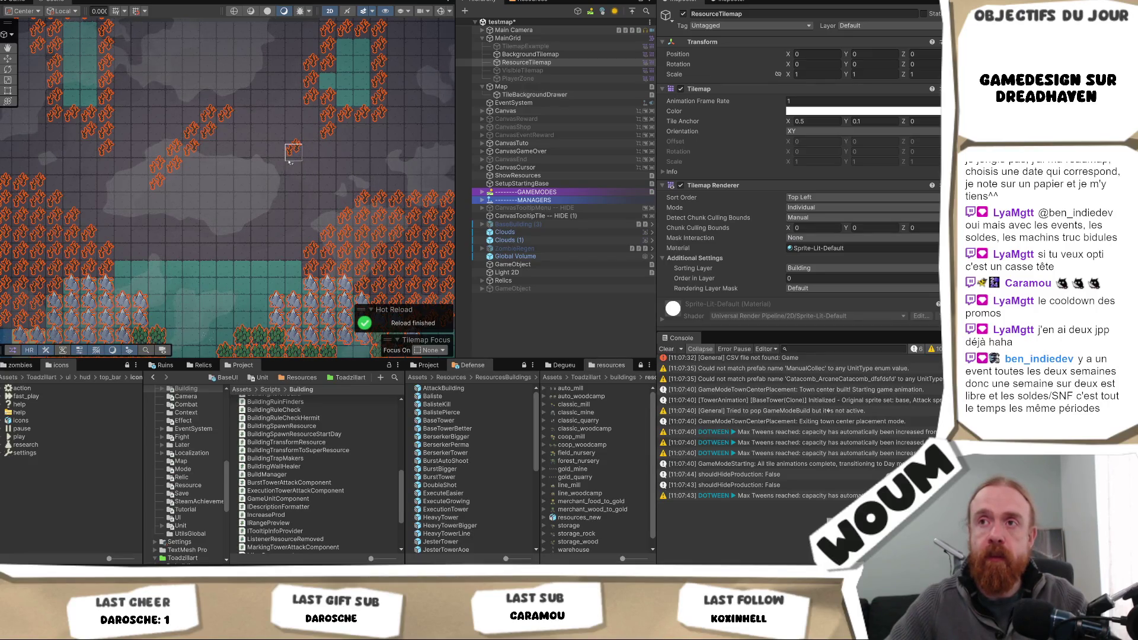
mouse_move(277, 160)
mouse_down()
mouse_move(279, 172)
mouse_move(243, 183)
mouse_up()
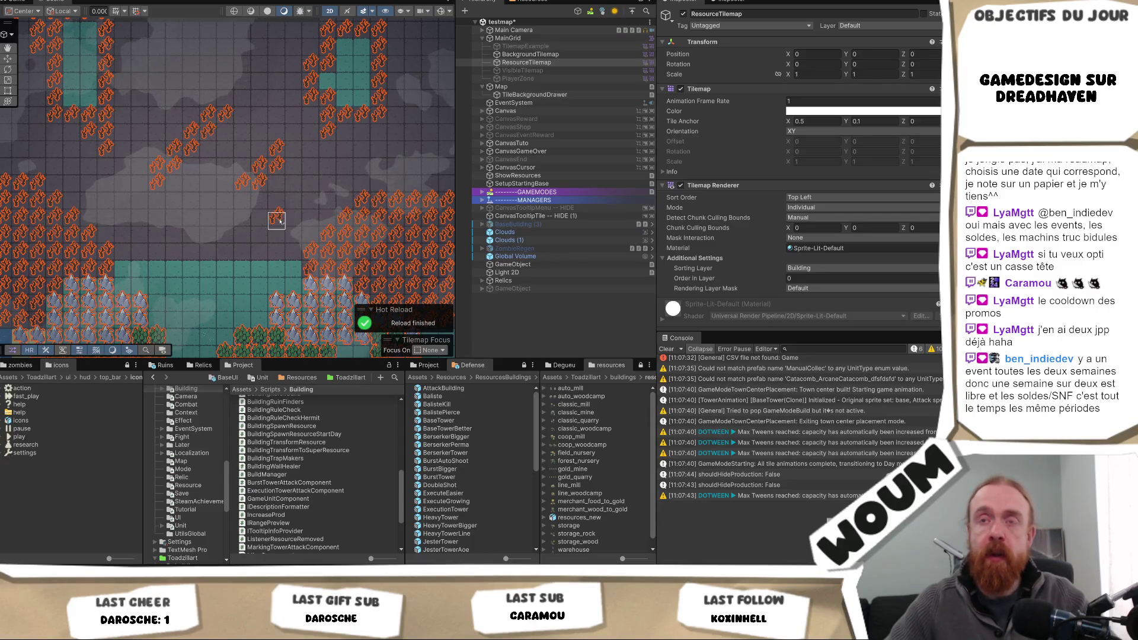
- Paint more resource tiles near the map centre, including stacked cells and a row
drag(275, 184, 268, 215)
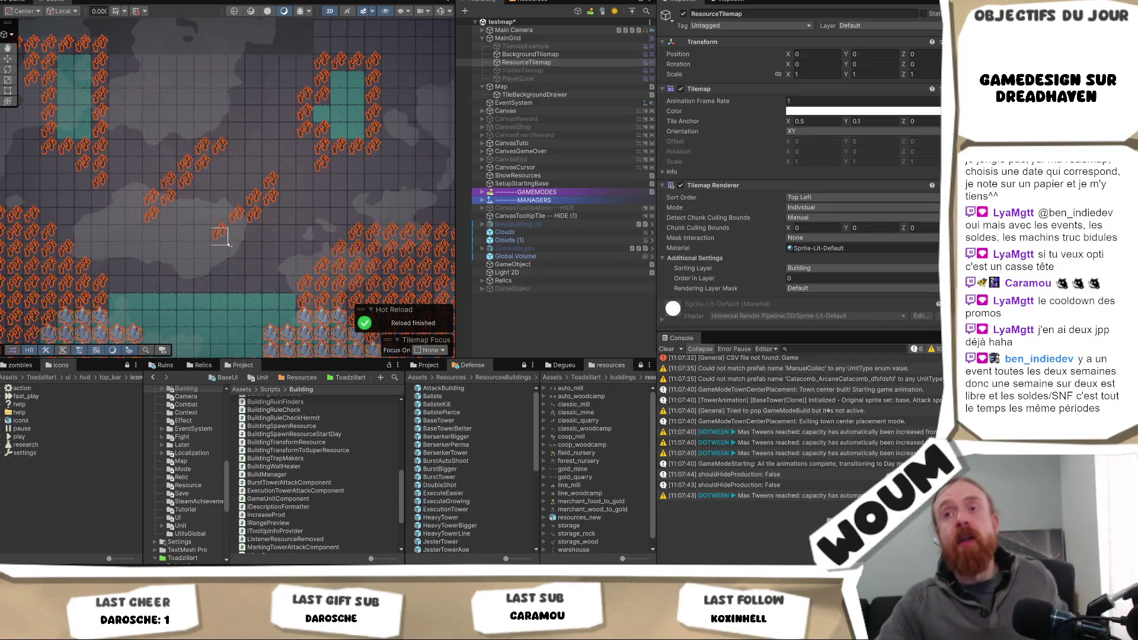
click(254, 215)
click(270, 220)
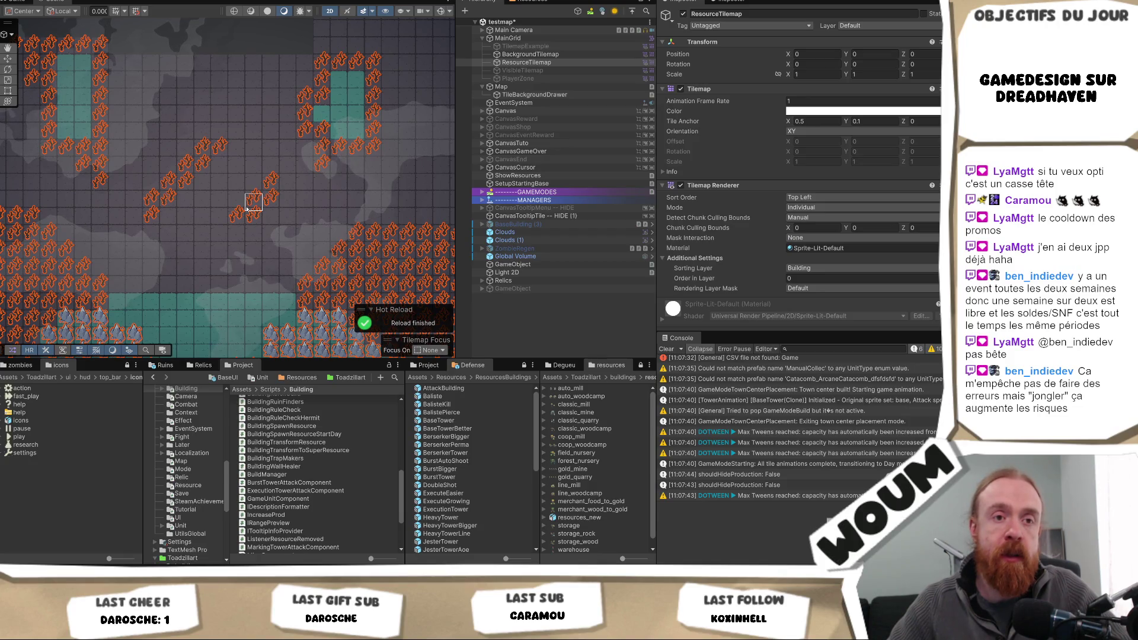
drag(236, 218, 235, 236)
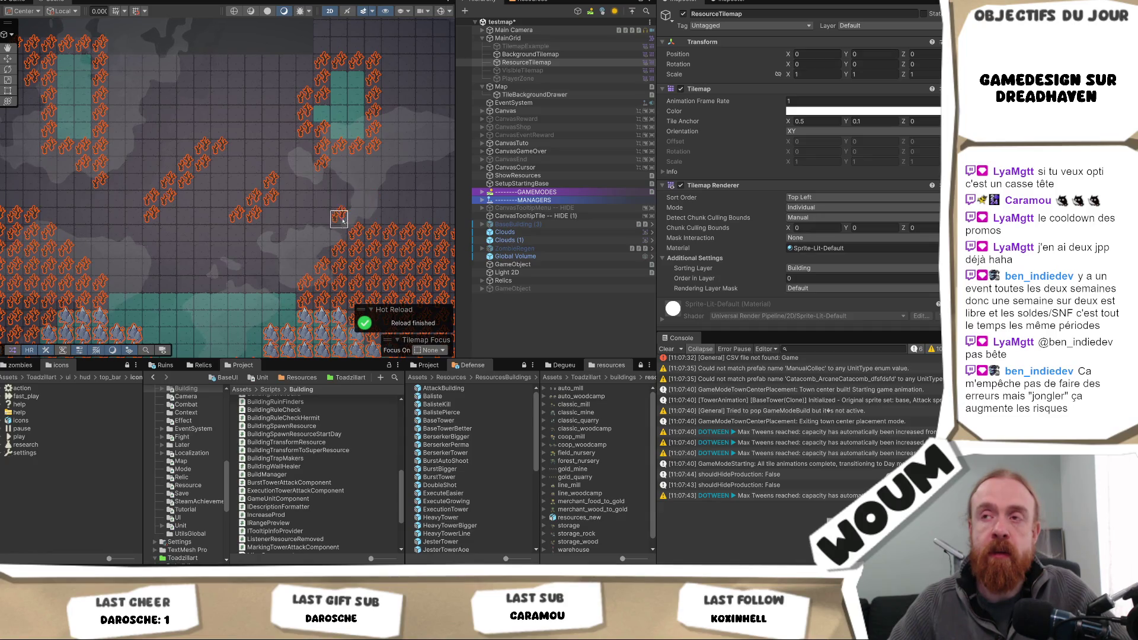
drag(340, 235, 308, 234)
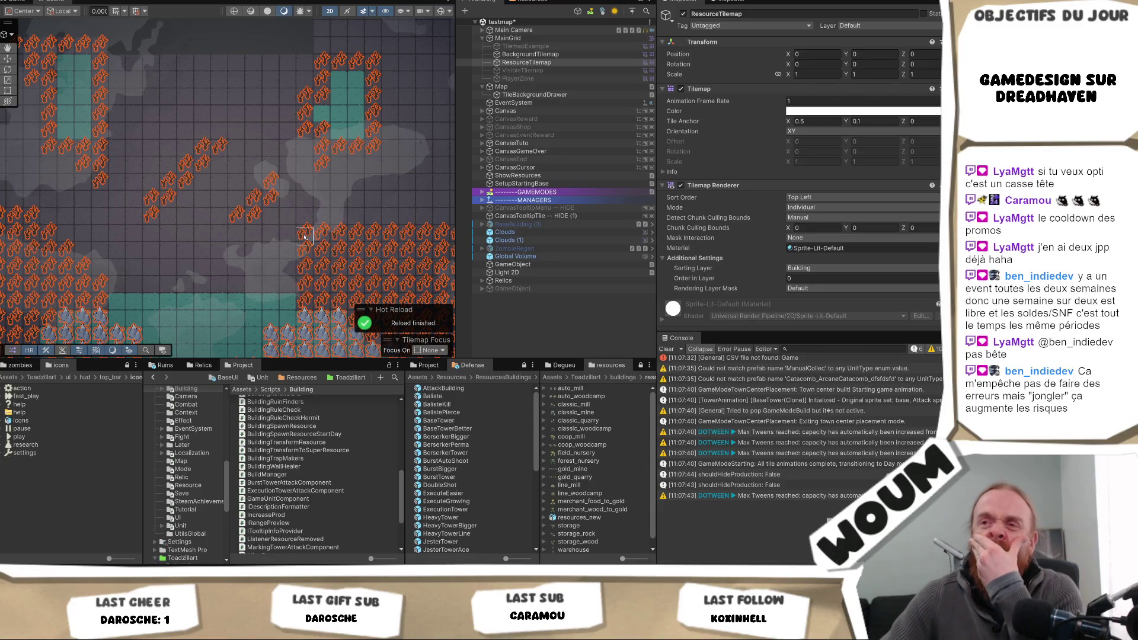
- Zoom and pan around the map to review the painted trees
mouse_move(200, 251)
mouse_down()
mouse_move(275, 269)
mouse_move(393, 259)
mouse_move(293, 232)
mouse_up()
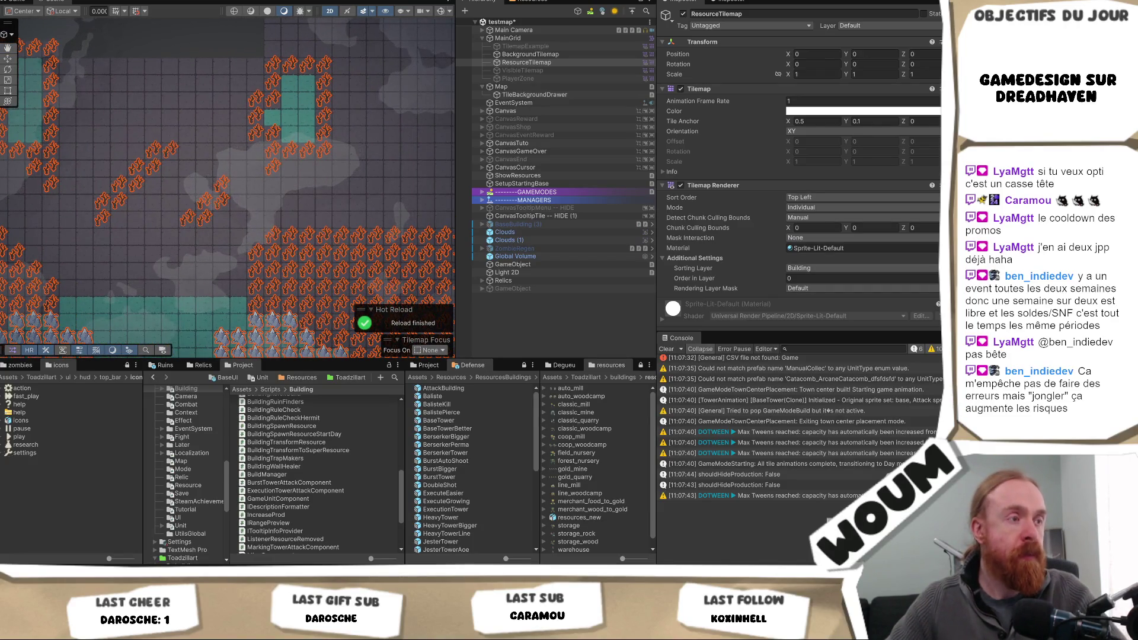
scroll(189, 224, up, 1)
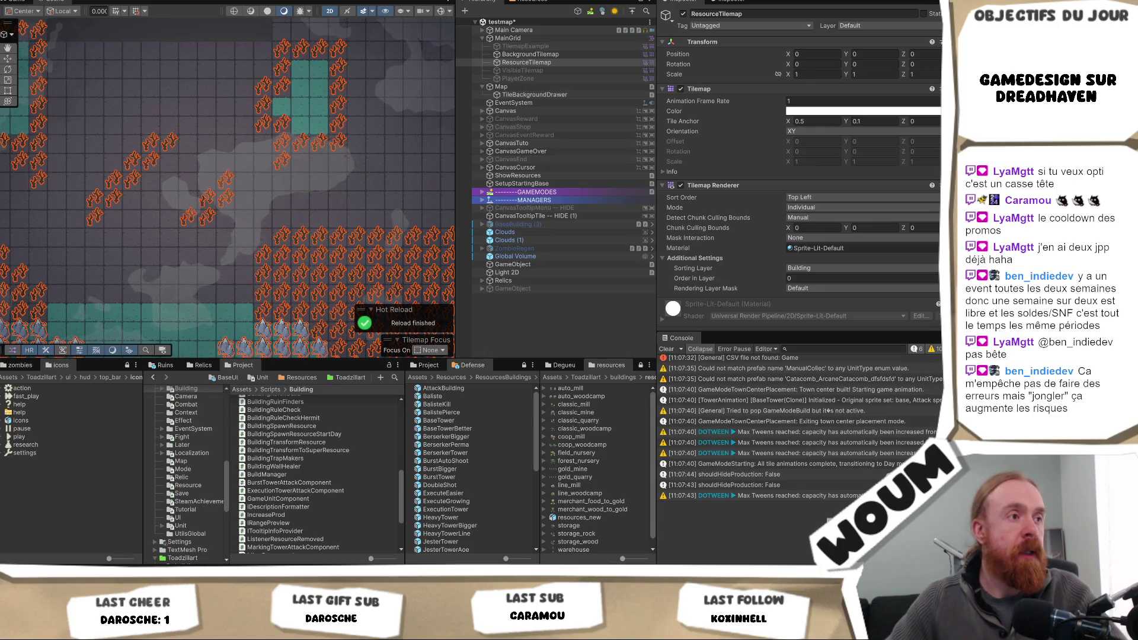
scroll(189, 220, up, 1)
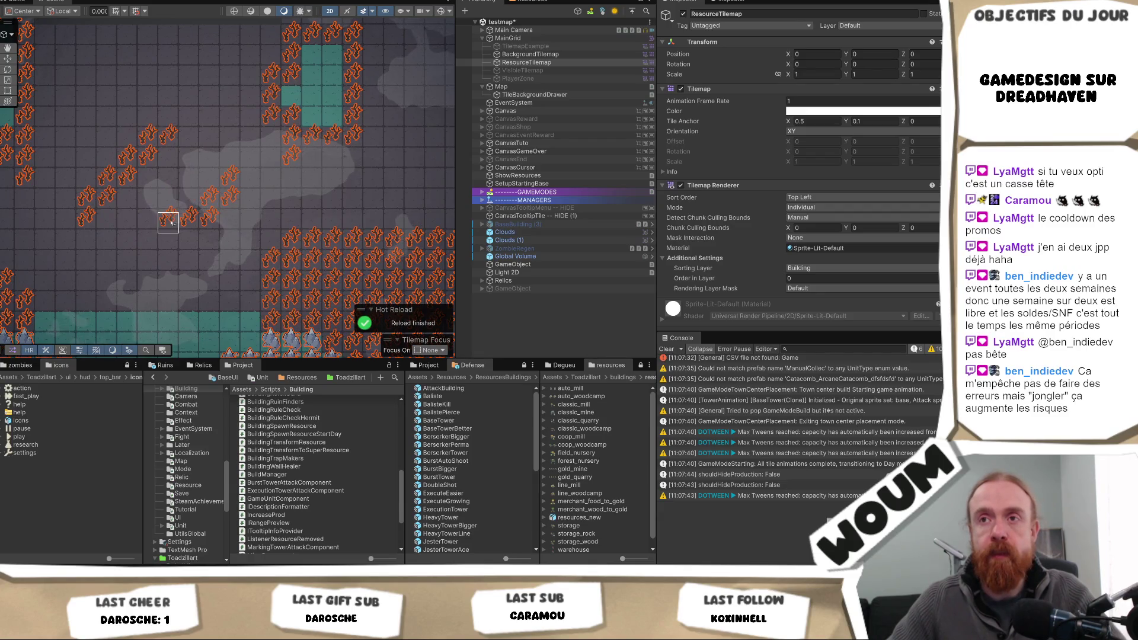
scroll(241, 236, down, 2)
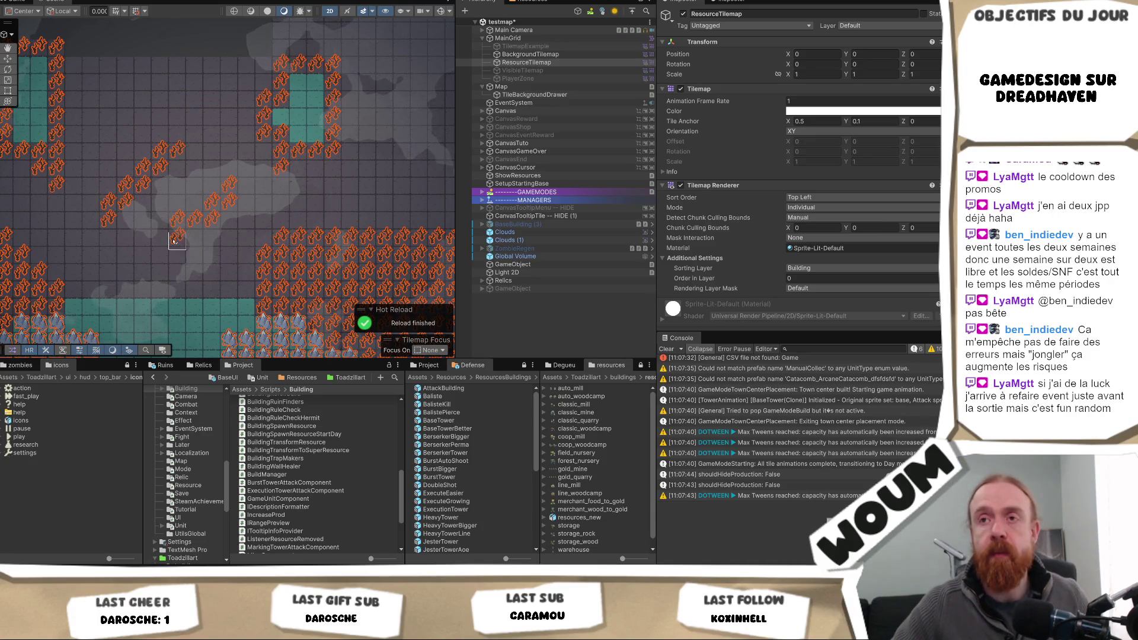
scroll(298, 240, down, 2)
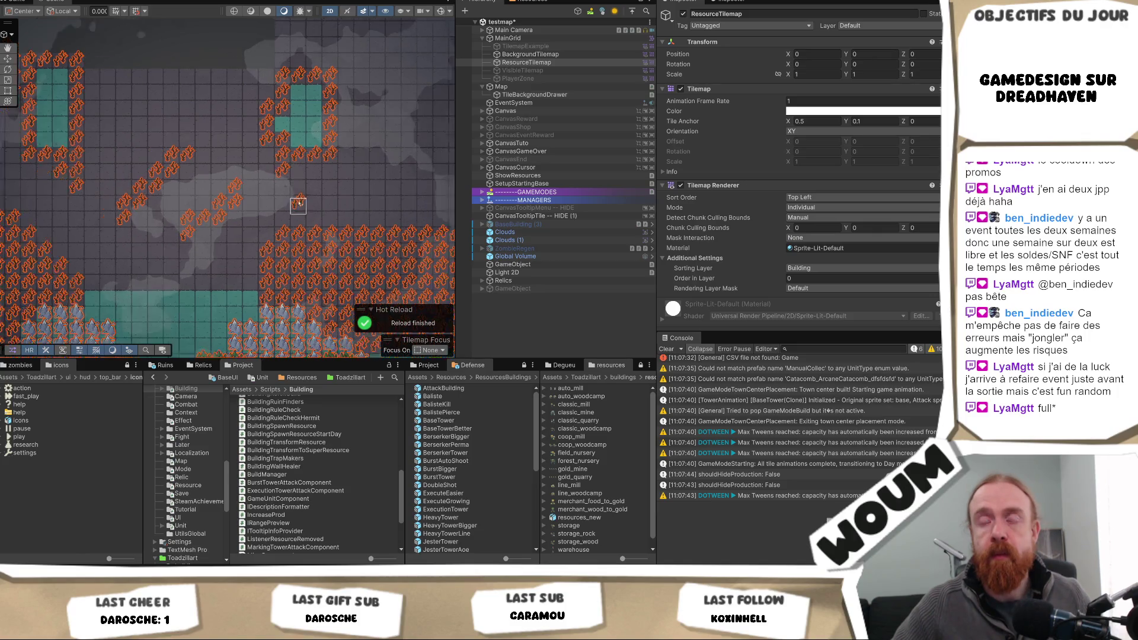
scroll(284, 213, up, 2)
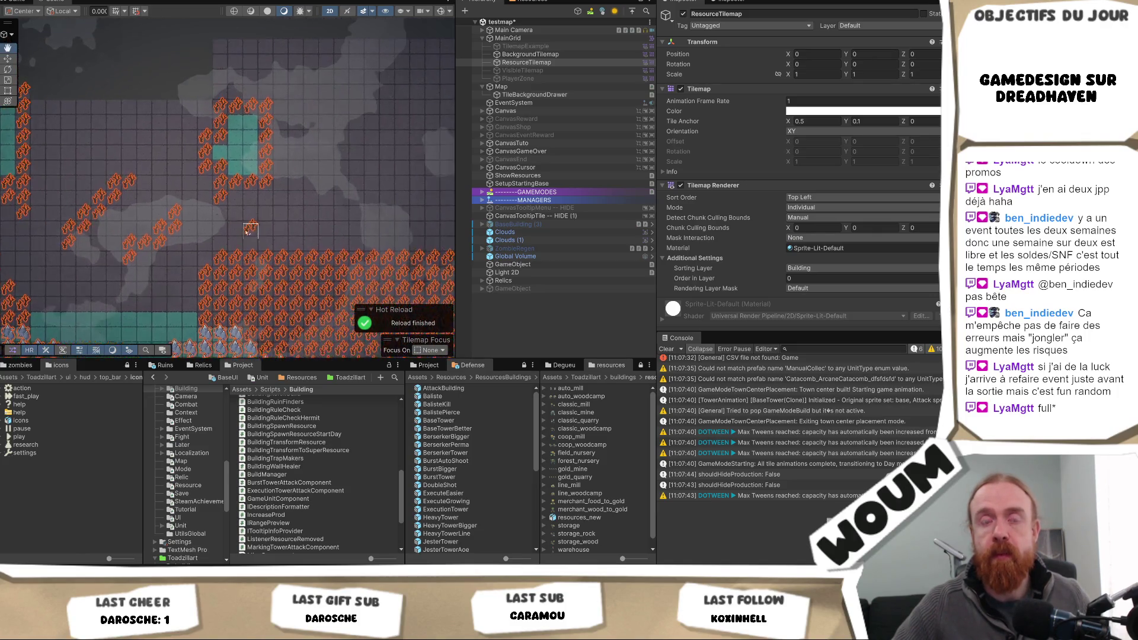
scroll(256, 233, down, 2)
scroll(255, 233, up, 2)
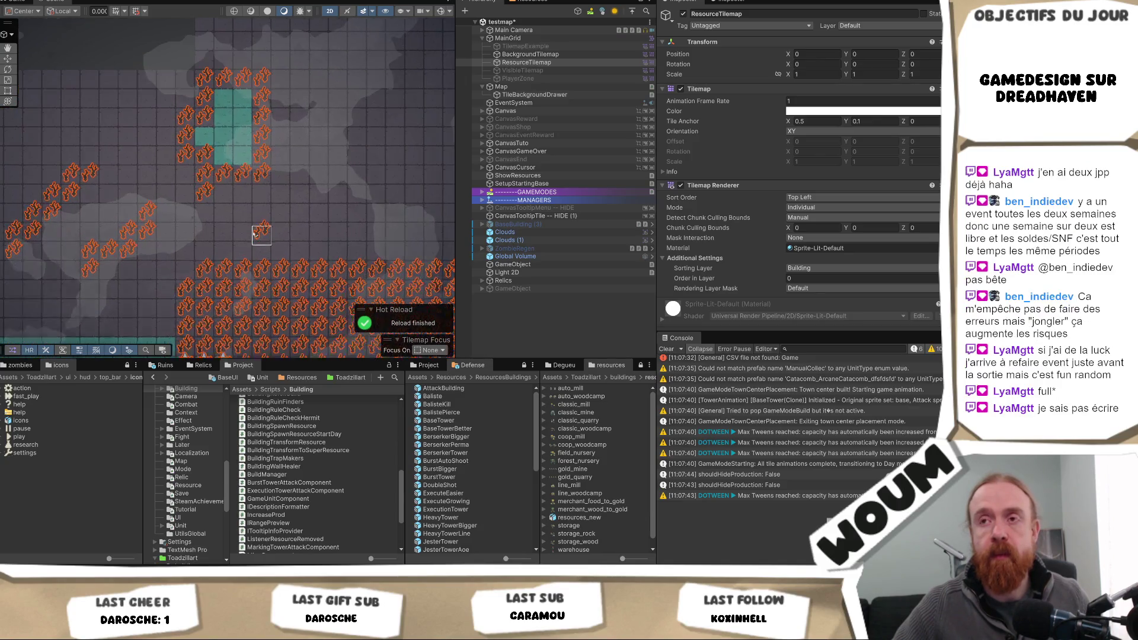
mouse_move(255, 234)
mouse_down()
mouse_move(354, 237)
mouse_move(172, 249)
mouse_up()
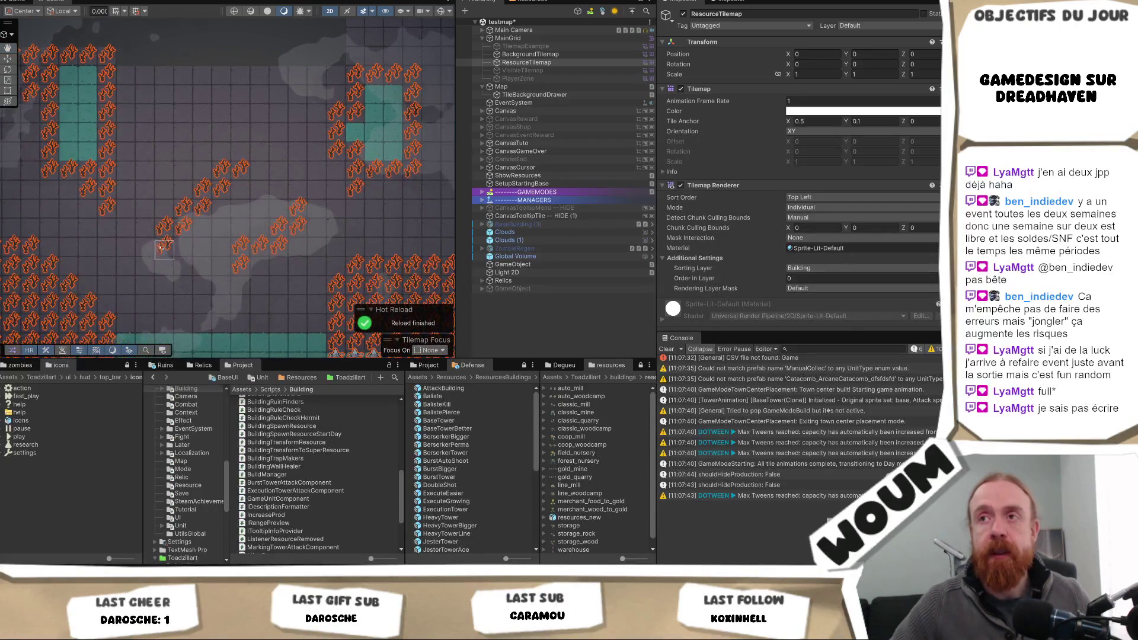
drag(243, 208, 261, 228)
scroll(307, 254, up, 1)
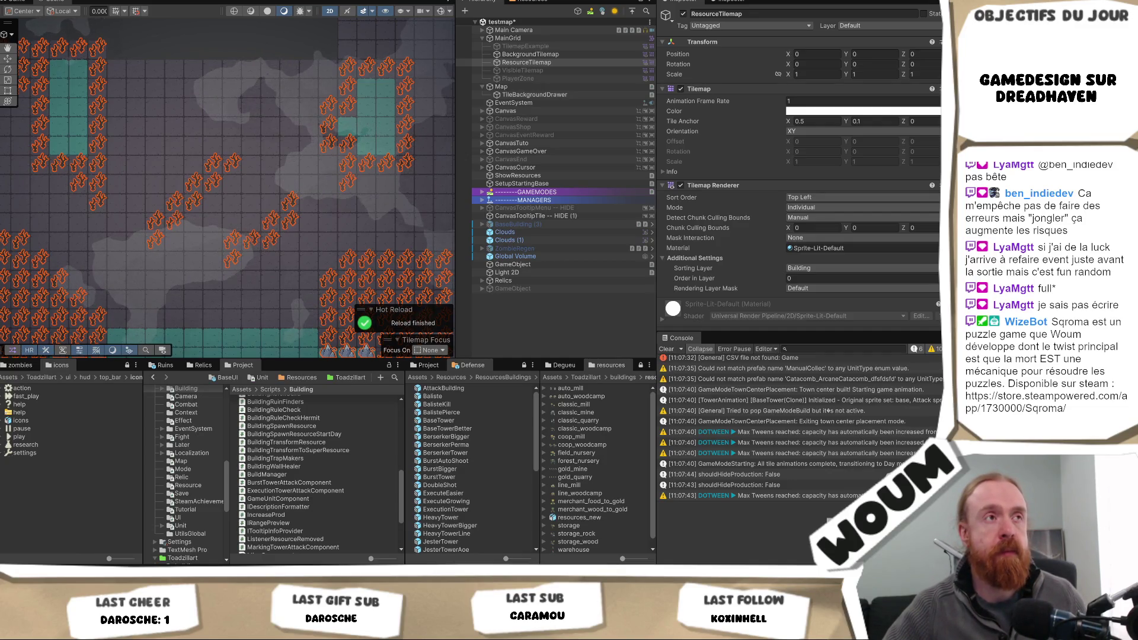
drag(157, 279, 261, 213)
right_click(342, 253)
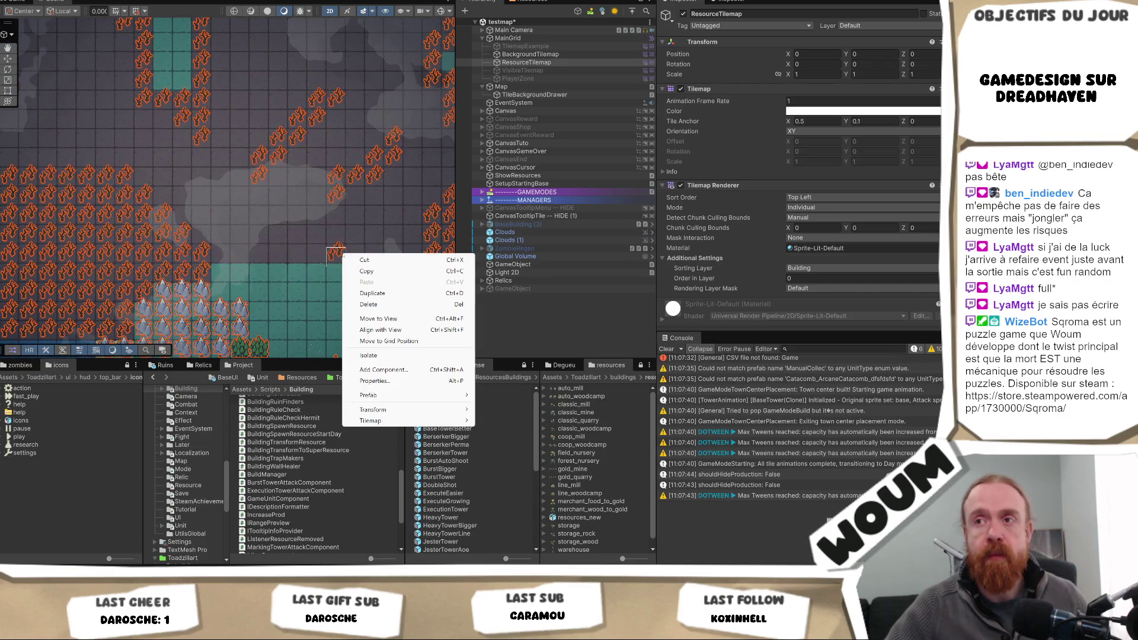
- Deselect ResourceTilemap and pan across the map inspecting the teal tile areas and rocks
click(598, 315)
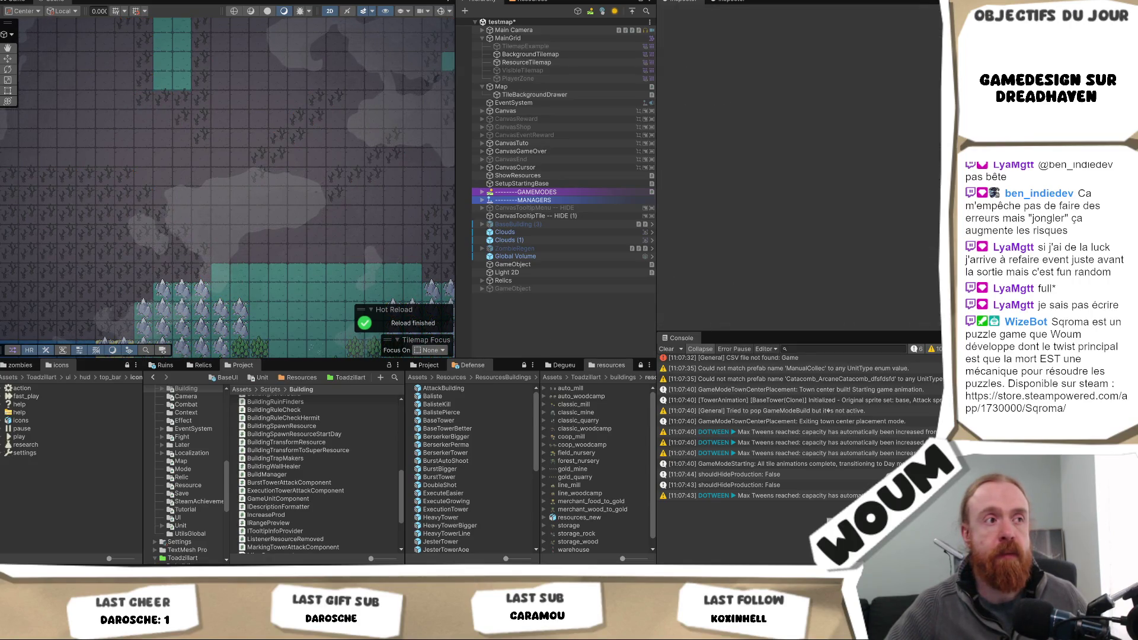
drag(376, 183, 198, 183)
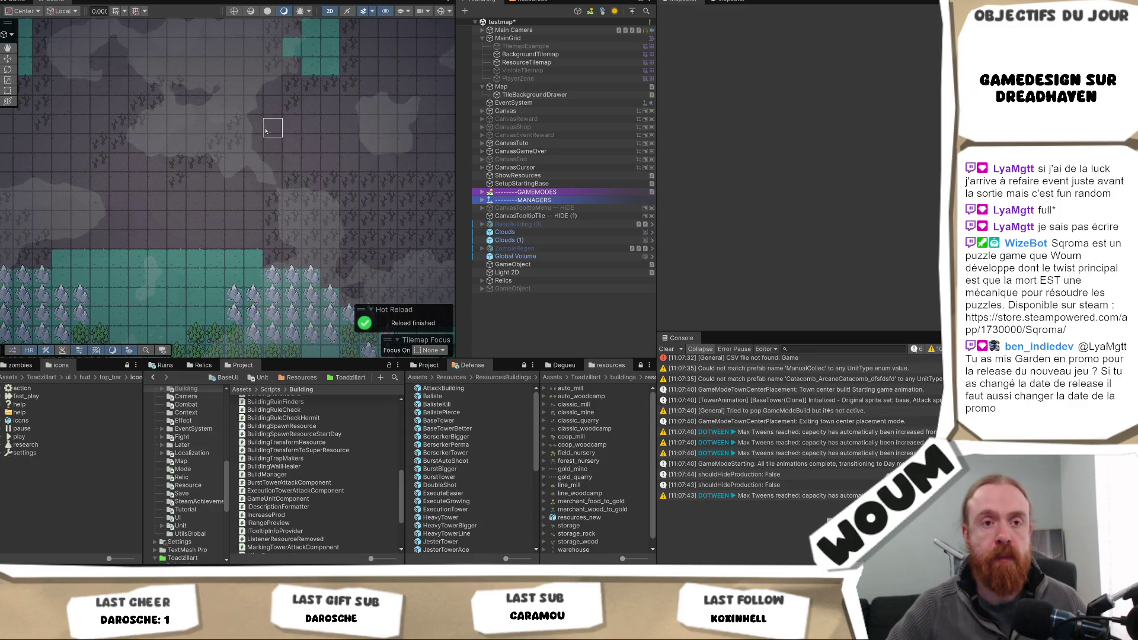
drag(265, 132, 271, 221)
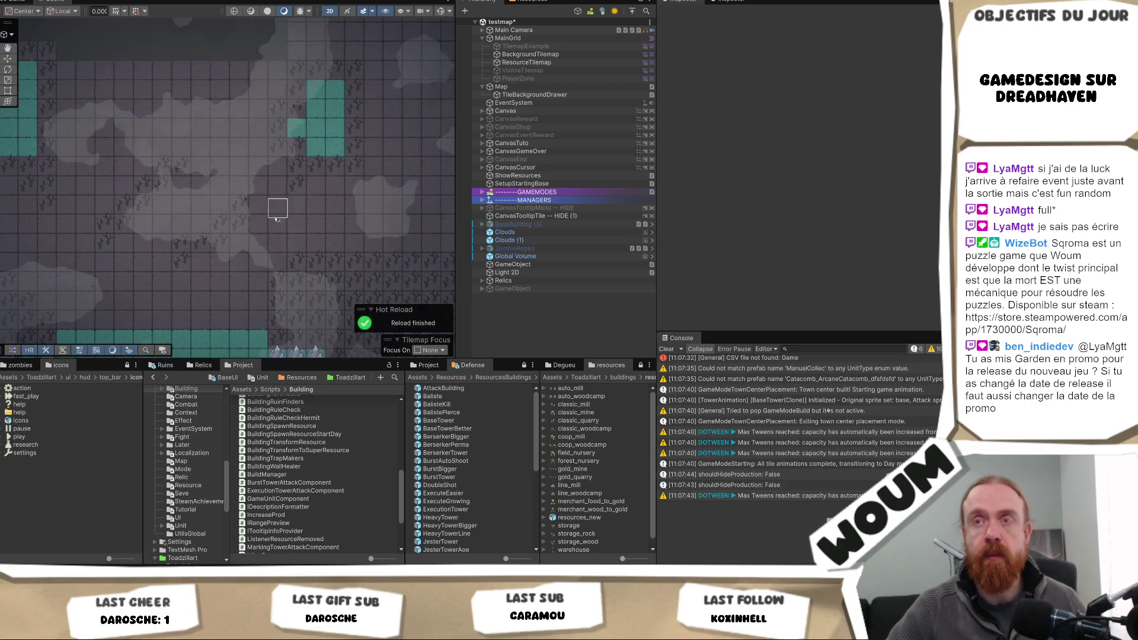
mouse_move(181, 132)
mouse_down()
mouse_move(280, 170)
mouse_move(287, 143)
mouse_up()
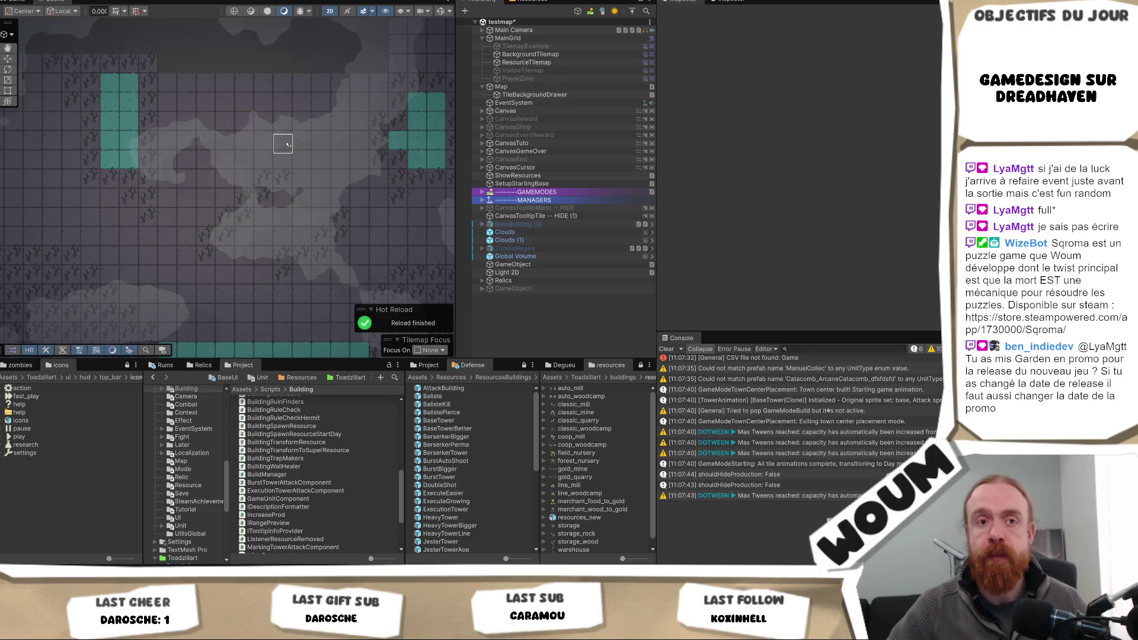
drag(288, 163, 260, 163)
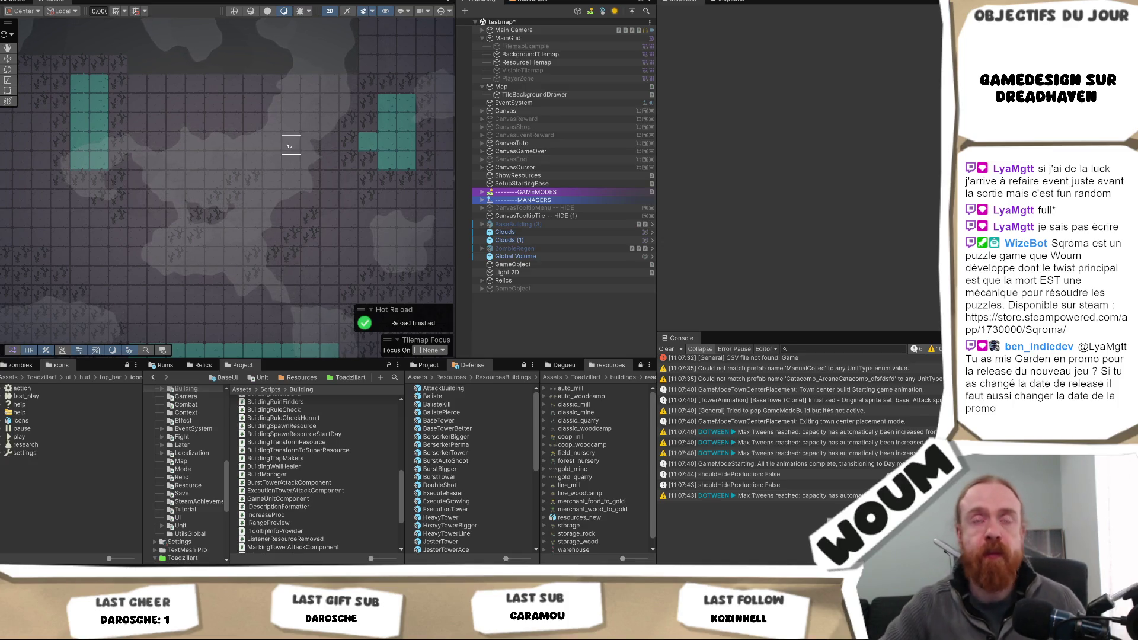
drag(278, 258, 250, 184)
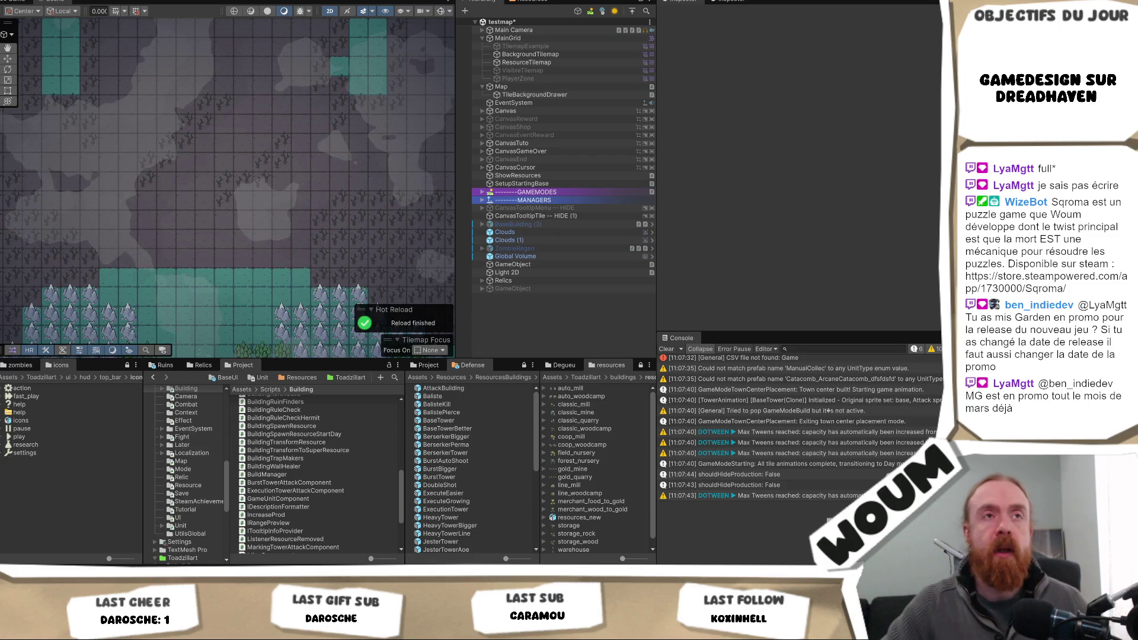
mouse_move(230, 183)
mouse_down()
mouse_move(277, 227)
mouse_move(219, 266)
mouse_up()
scroll(207, 295, down, 3)
scroll(216, 228, up, 3)
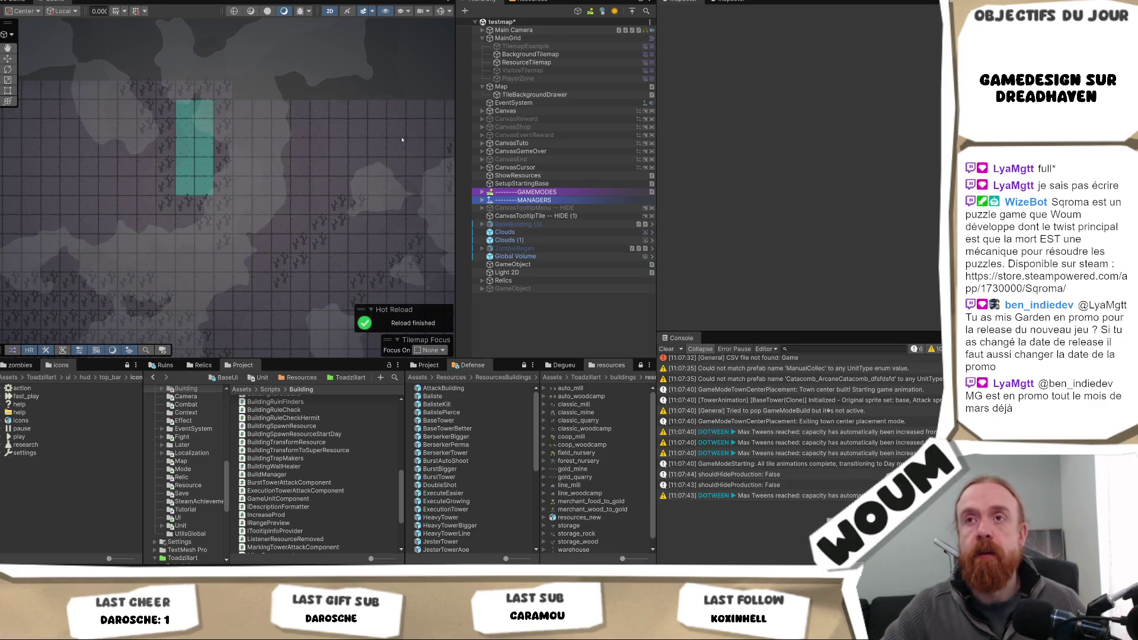
drag(321, 208, 250, 210)
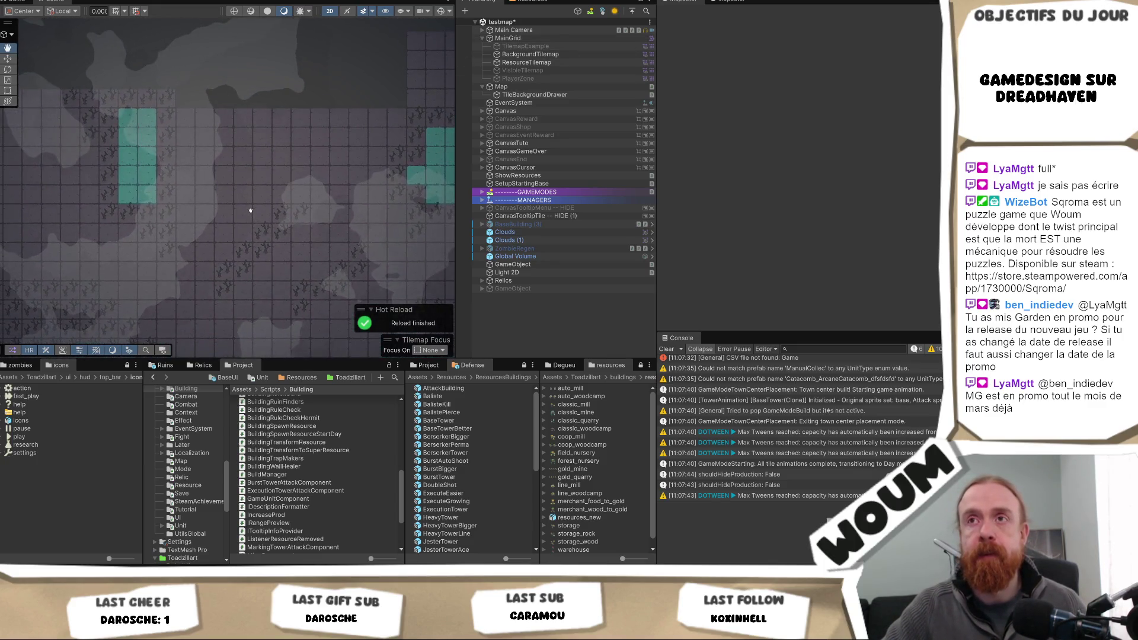
- Select VisibleTilemap below BackgroundTilemap, activate it in the Inspector, and zoom out
click(531, 54)
click(542, 62)
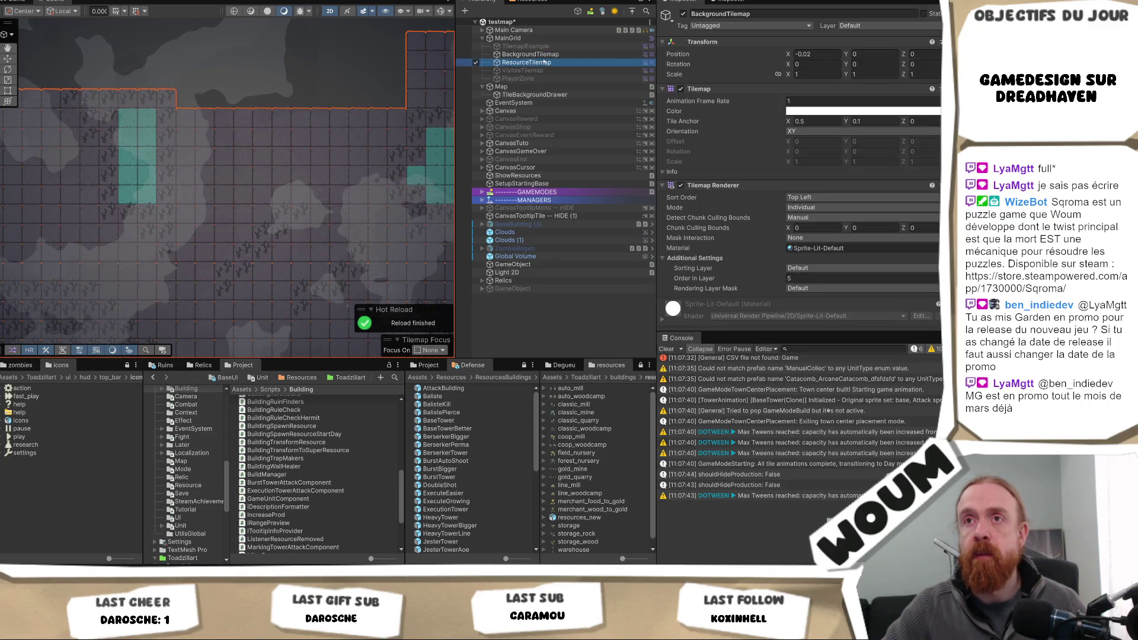
click(534, 54)
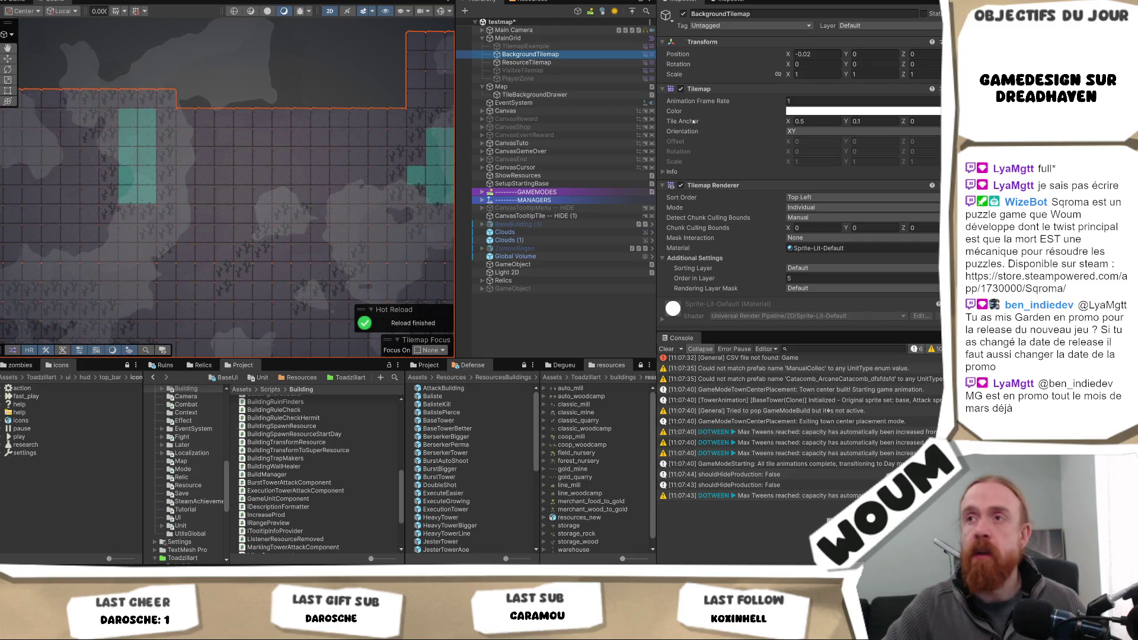
key(Down)
key(Down)
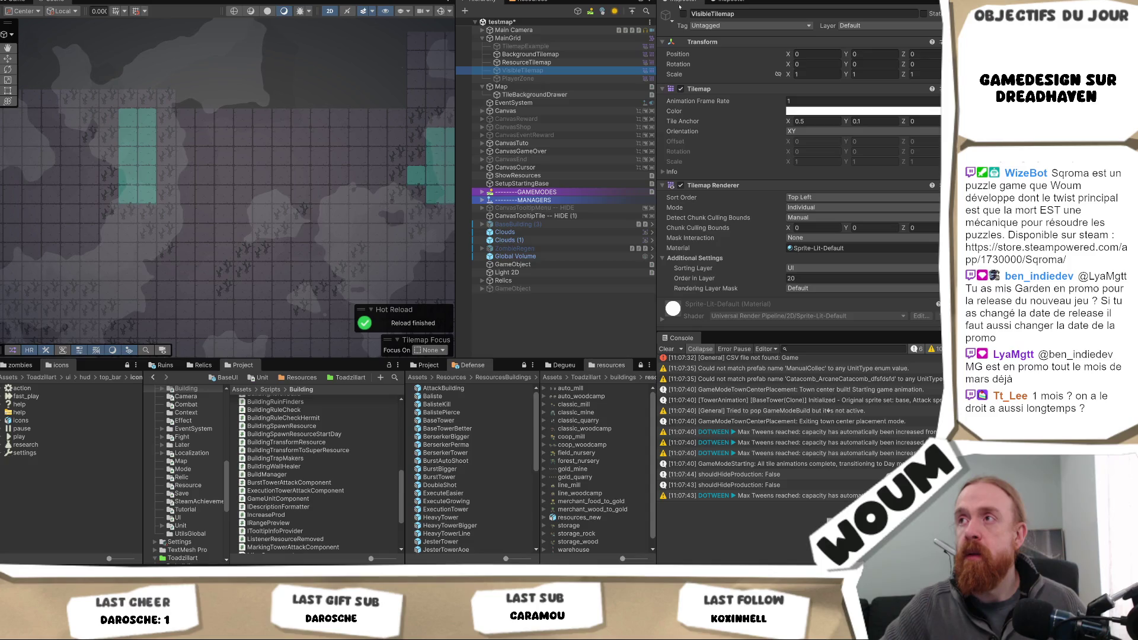
click(683, 14)
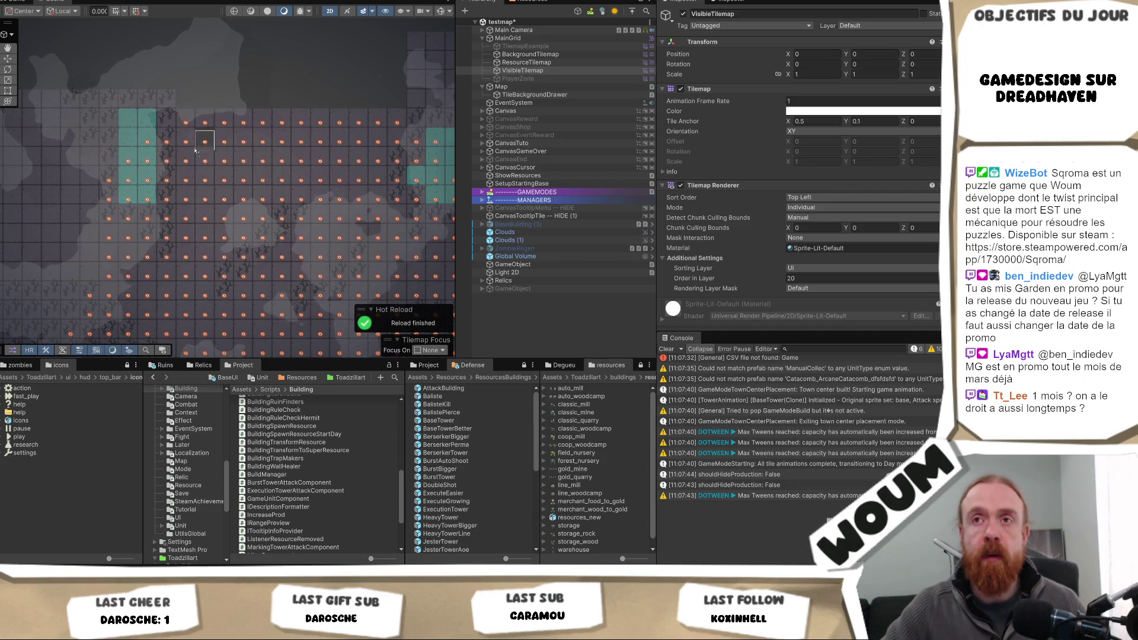
scroll(197, 147, down, 3)
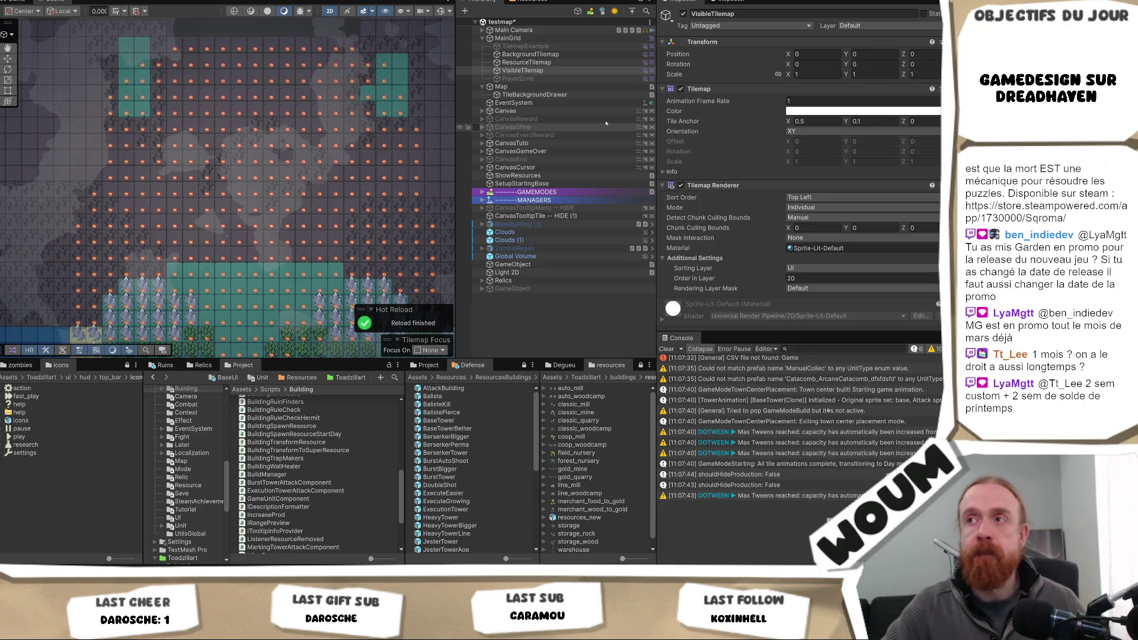
click(557, 71)
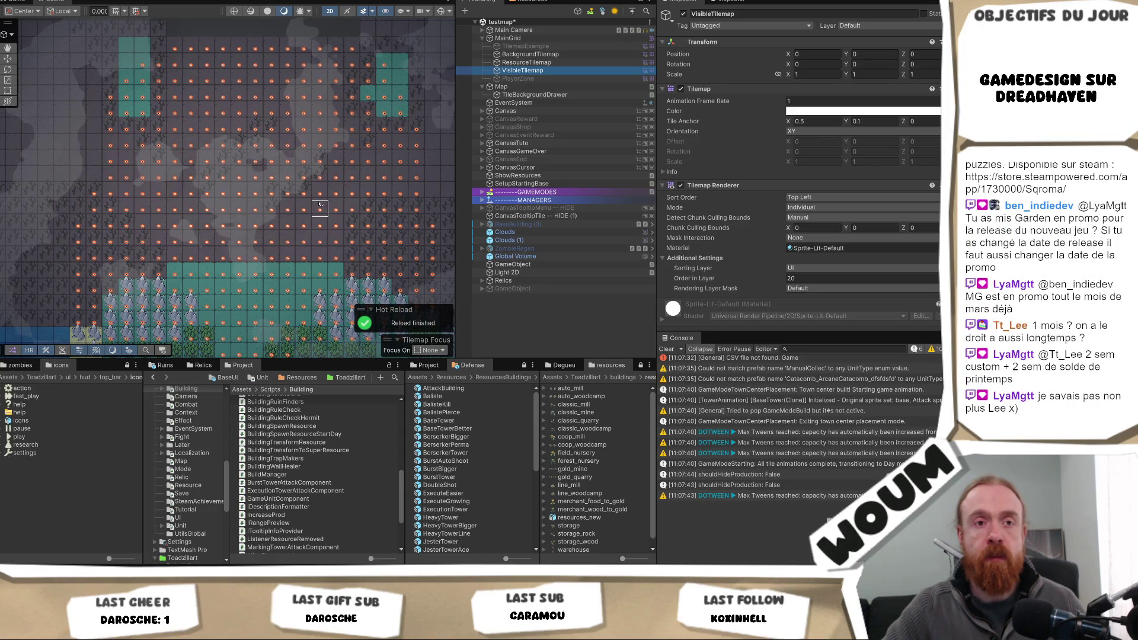
- Paint orange-dotted visibility markers around the teal tile area
drag(319, 173, 213, 232)
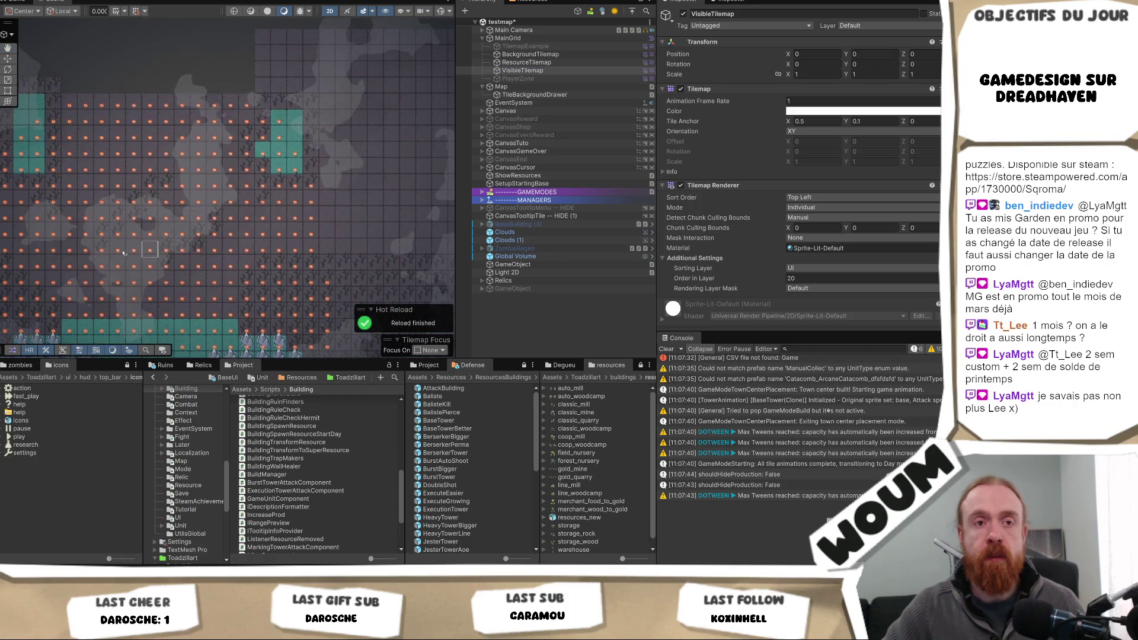
drag(113, 251, 229, 270)
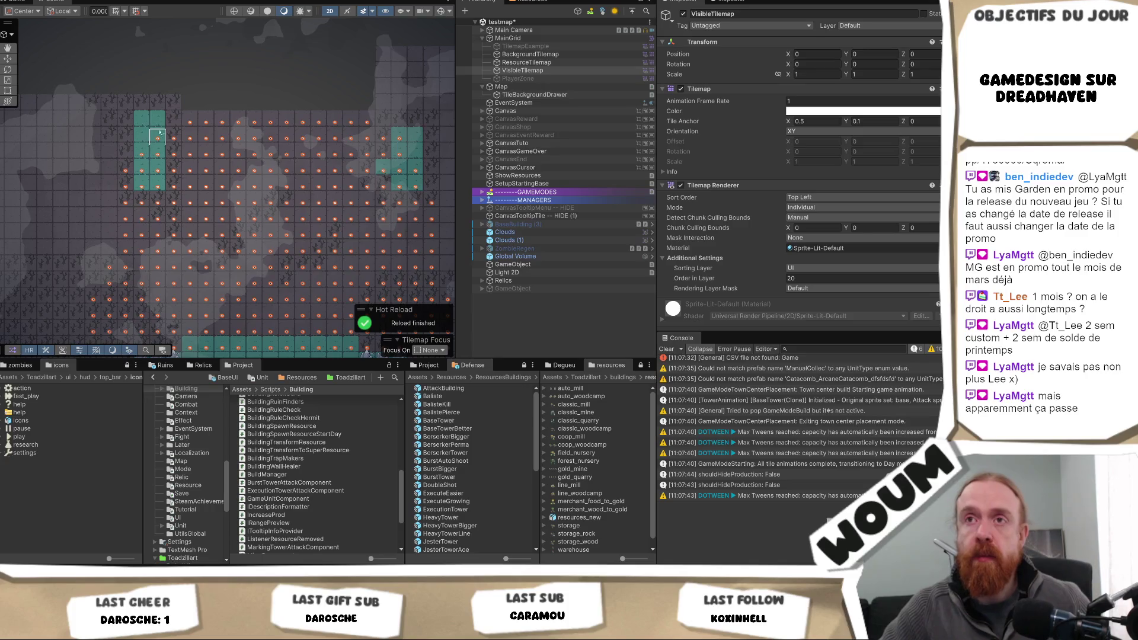
mouse_move(400, 202)
mouse_down()
mouse_move(241, 181)
mouse_move(221, 196)
mouse_up()
key(Left)
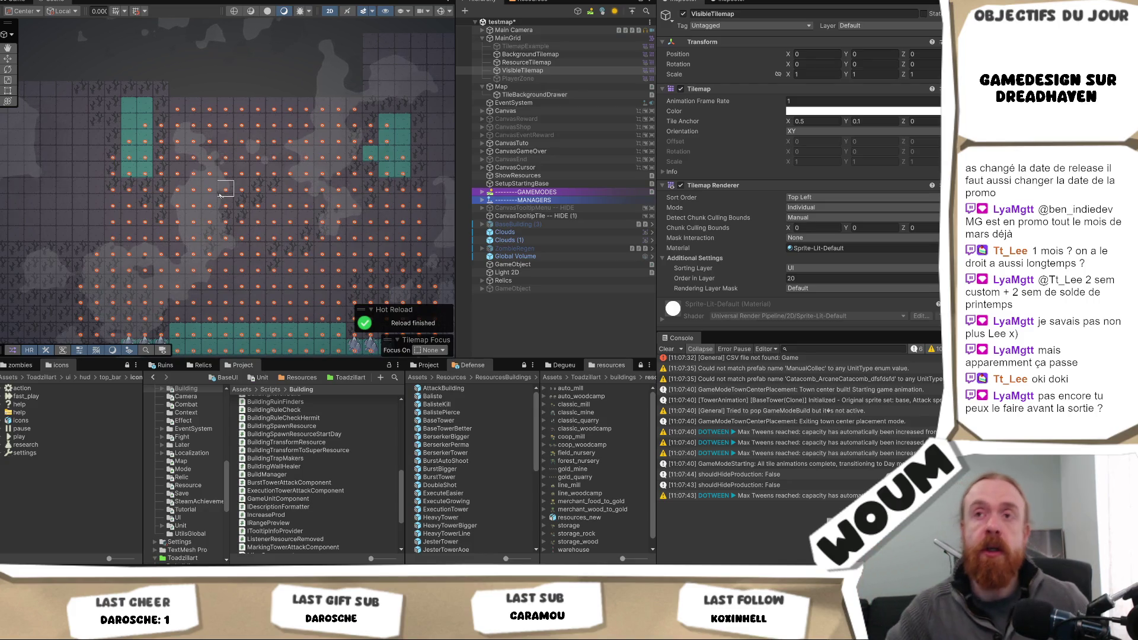
drag(167, 216, 232, 198)
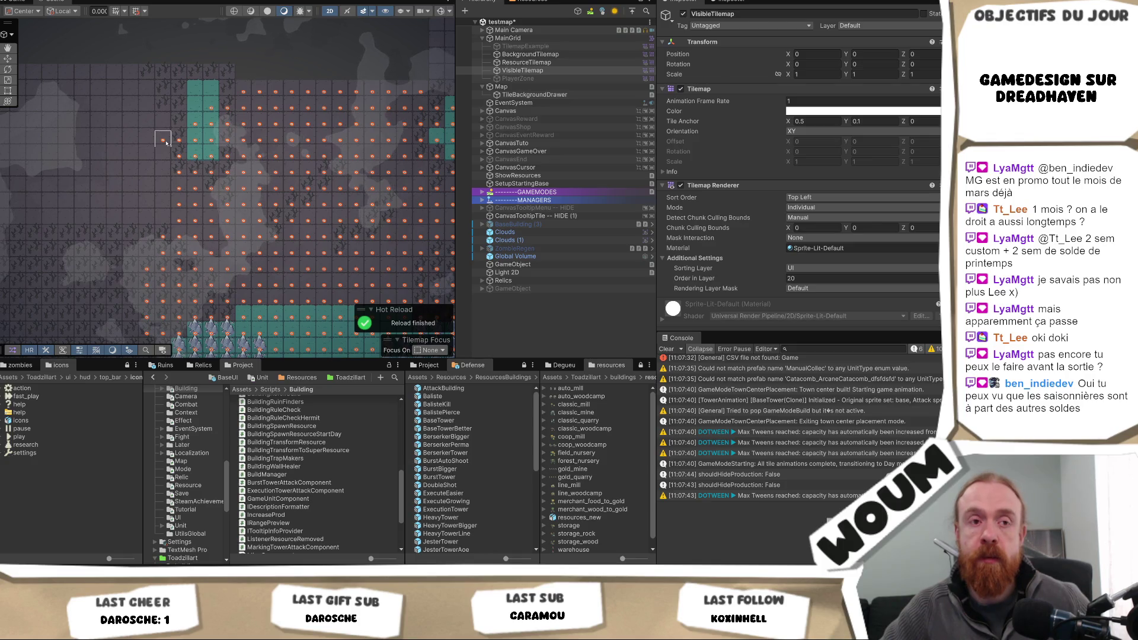
drag(167, 142, 192, 146)
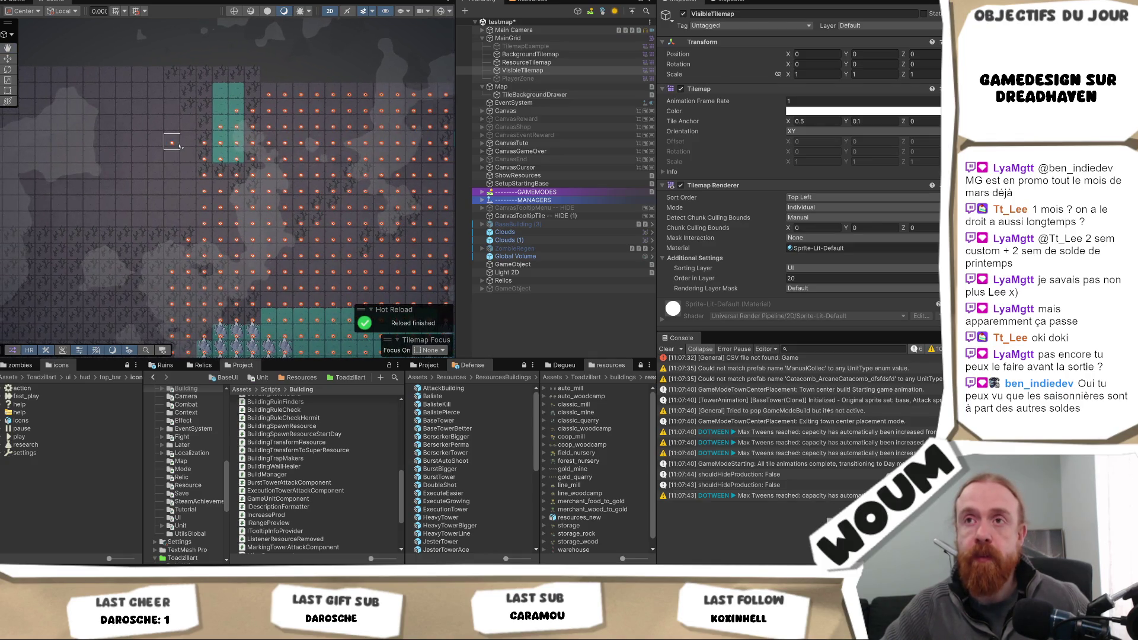
drag(170, 93, 231, 180)
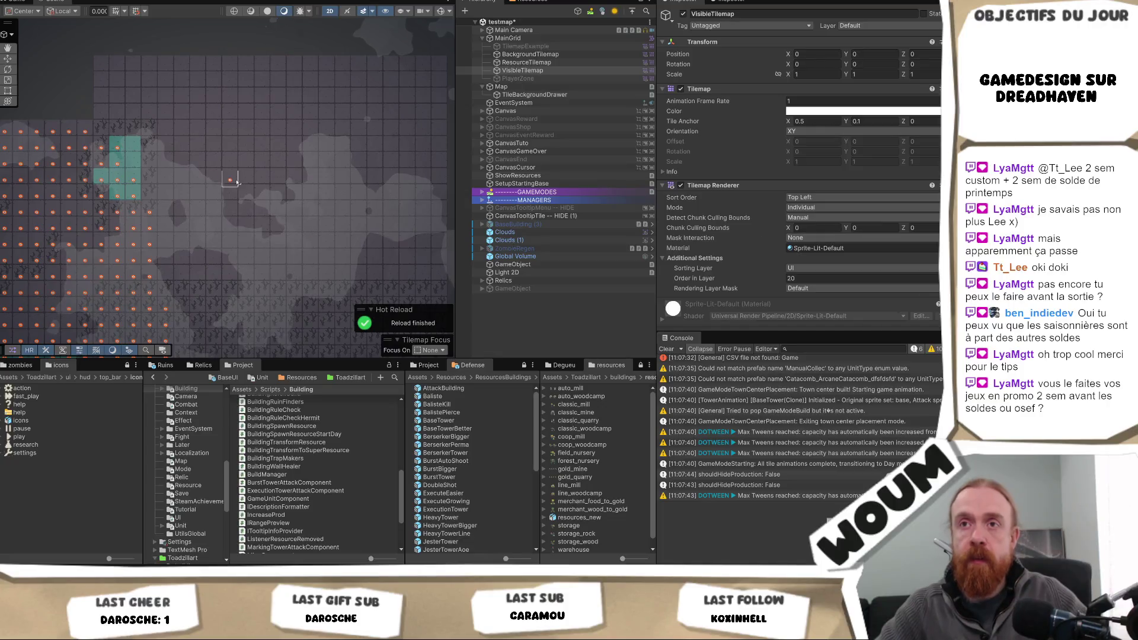
mouse_move(117, 146)
mouse_down()
mouse_move(101, 131)
mouse_move(150, 118)
mouse_move(150, 180)
mouse_move(230, 293)
mouse_move(150, 230)
mouse_move(214, 292)
mouse_move(183, 238)
mouse_move(199, 290)
mouse_move(230, 276)
mouse_move(166, 153)
mouse_move(166, 195)
mouse_move(232, 243)
mouse_move(169, 134)
mouse_move(244, 229)
mouse_move(208, 167)
mouse_up()
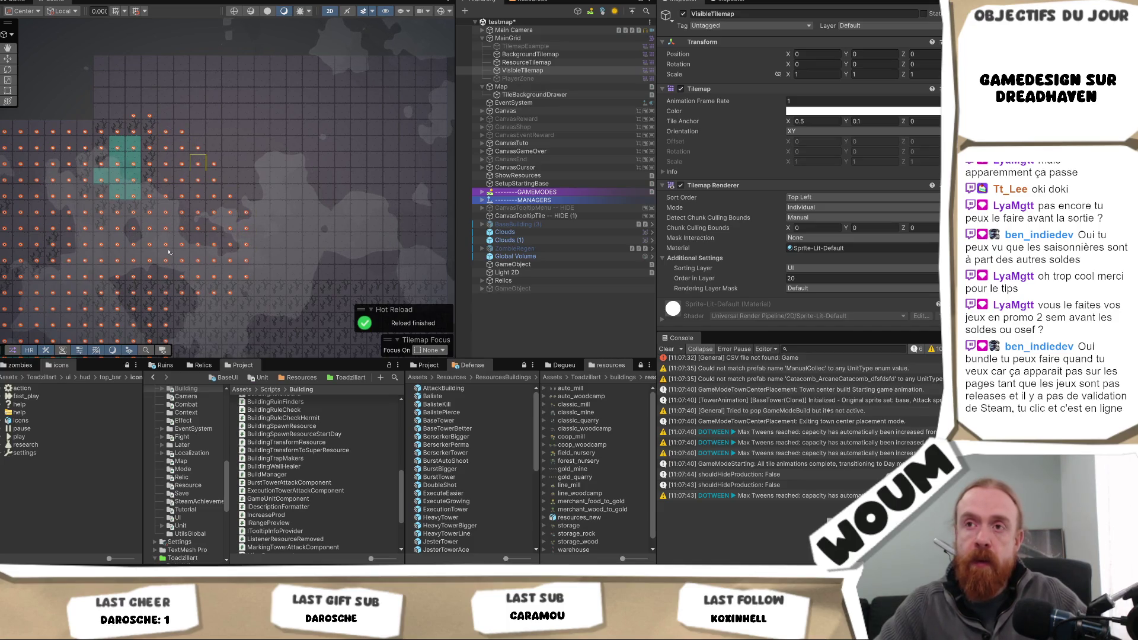
- Paint visibility markers along the top row of the map
drag(141, 236, 272, 251)
mouse_move(320, 139)
mouse_down()
mouse_move(240, 139)
mouse_move(366, 145)
mouse_move(365, 202)
mouse_move(303, 151)
mouse_move(333, 167)
mouse_move(366, 231)
mouse_move(286, 240)
mouse_up()
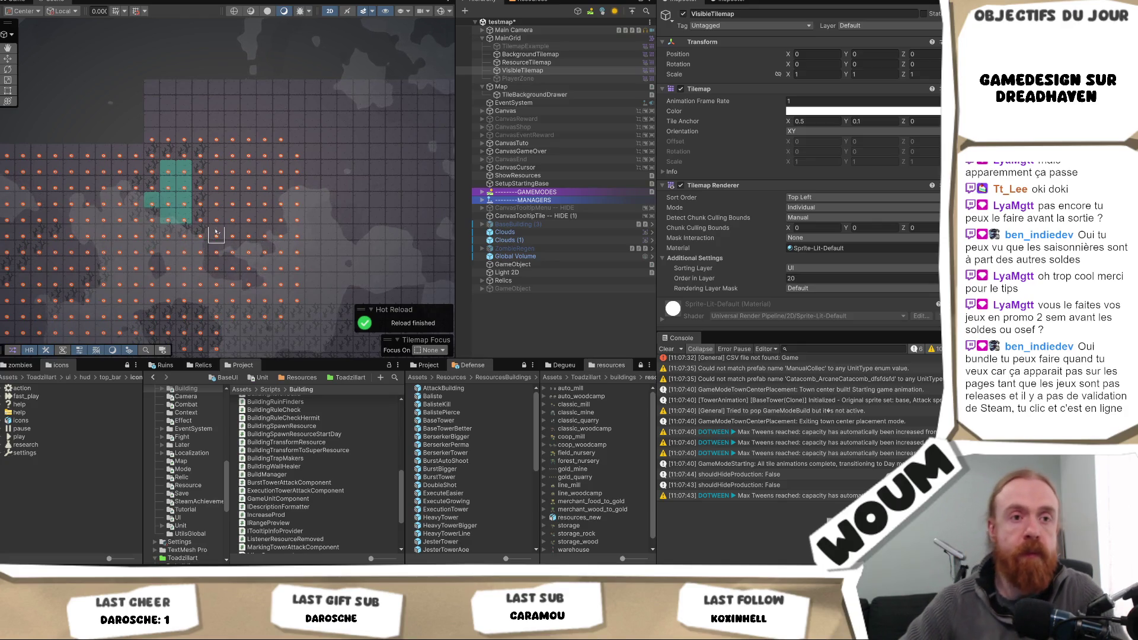
drag(208, 207, 356, 208)
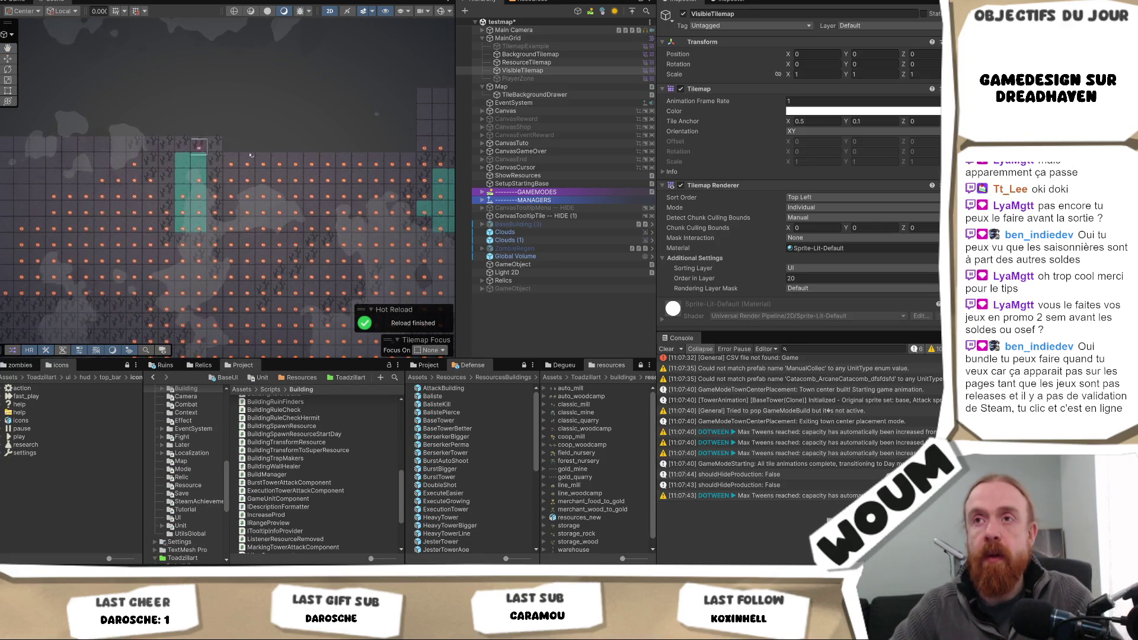
- Paint visibility markers up the column, along the staircase edge, and across the lower rows
drag(262, 144, 191, 196)
drag(148, 222, 155, 170)
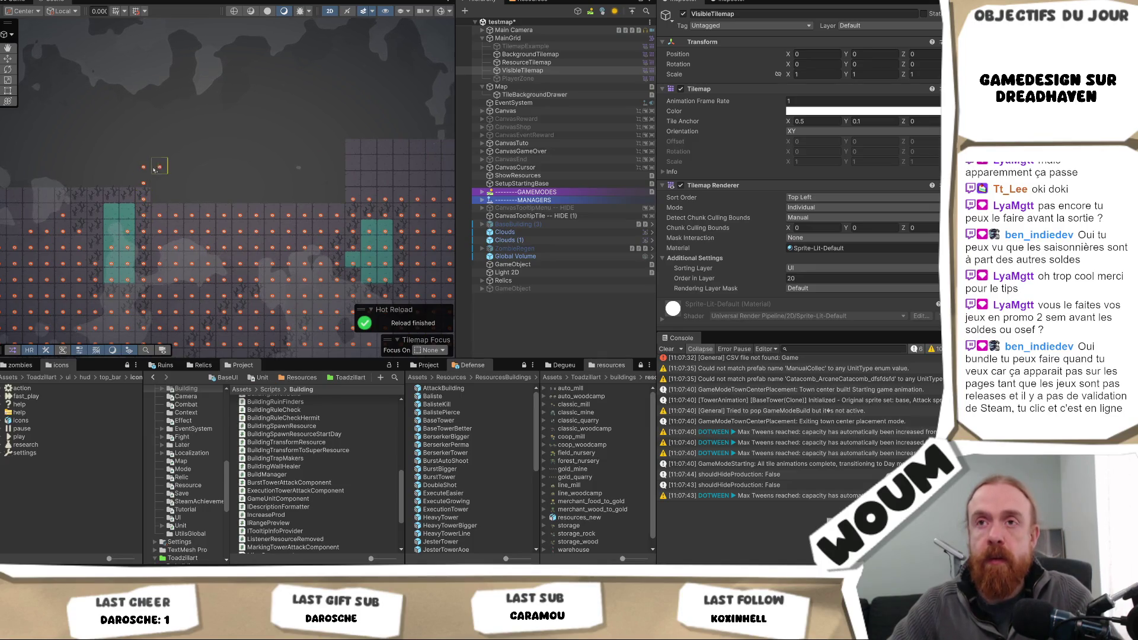
mouse_move(341, 202)
mouse_down()
mouse_move(320, 167)
mouse_move(215, 155)
mouse_up()
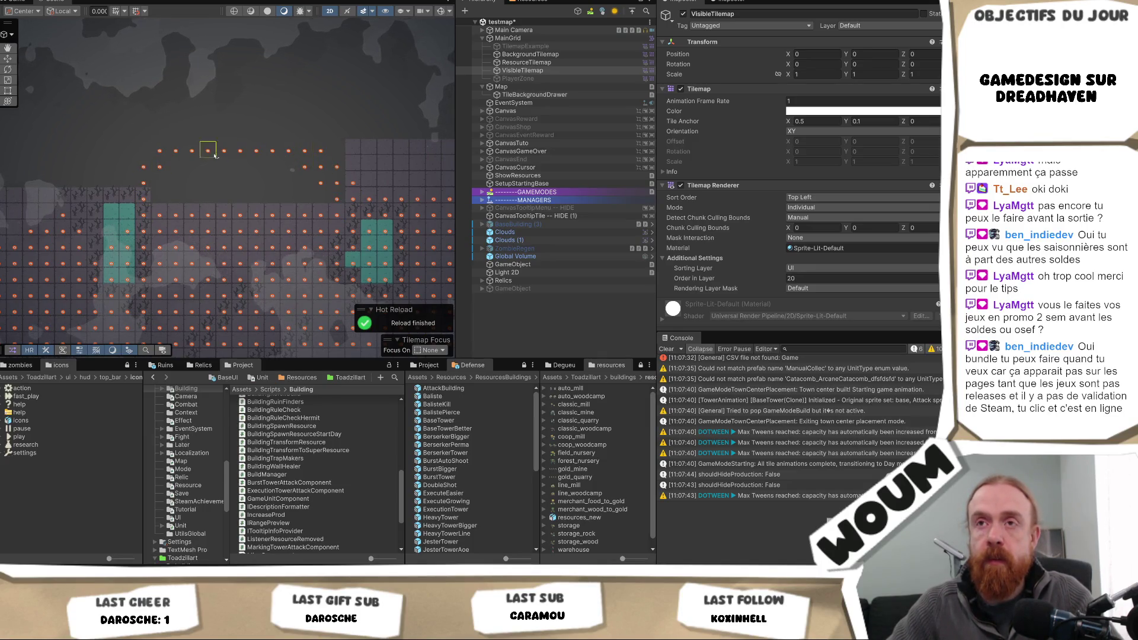
mouse_move(347, 162)
mouse_down()
mouse_move(386, 198)
mouse_move(260, 213)
mouse_move(324, 133)
mouse_move(259, 173)
mouse_up()
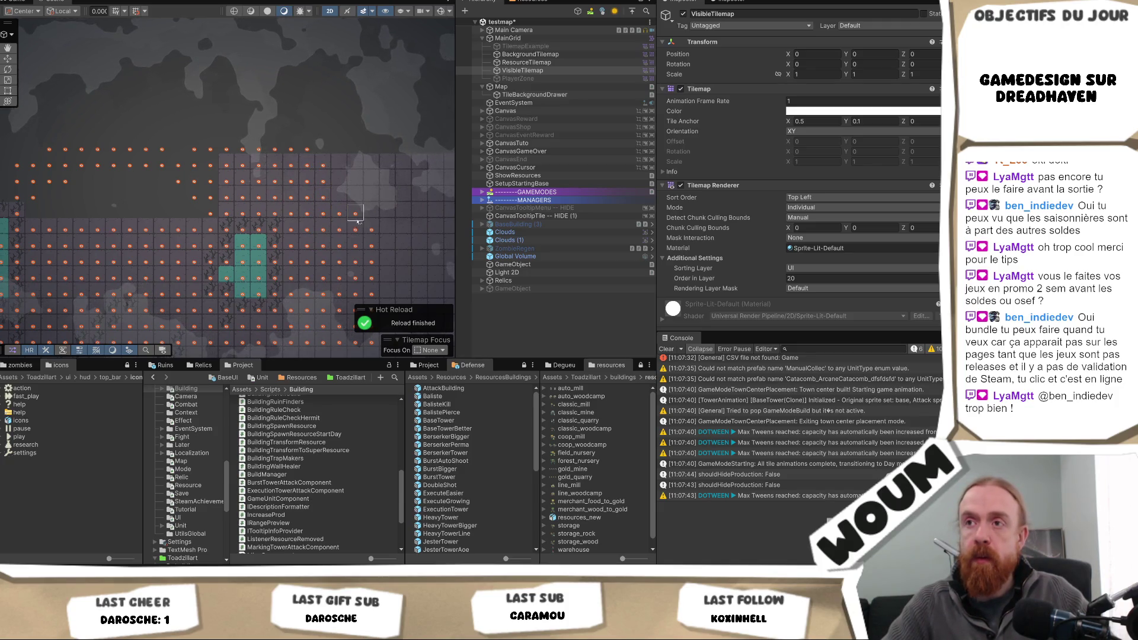
mouse_move(226, 179)
mouse_down()
mouse_move(350, 167)
mouse_move(156, 202)
mouse_up()
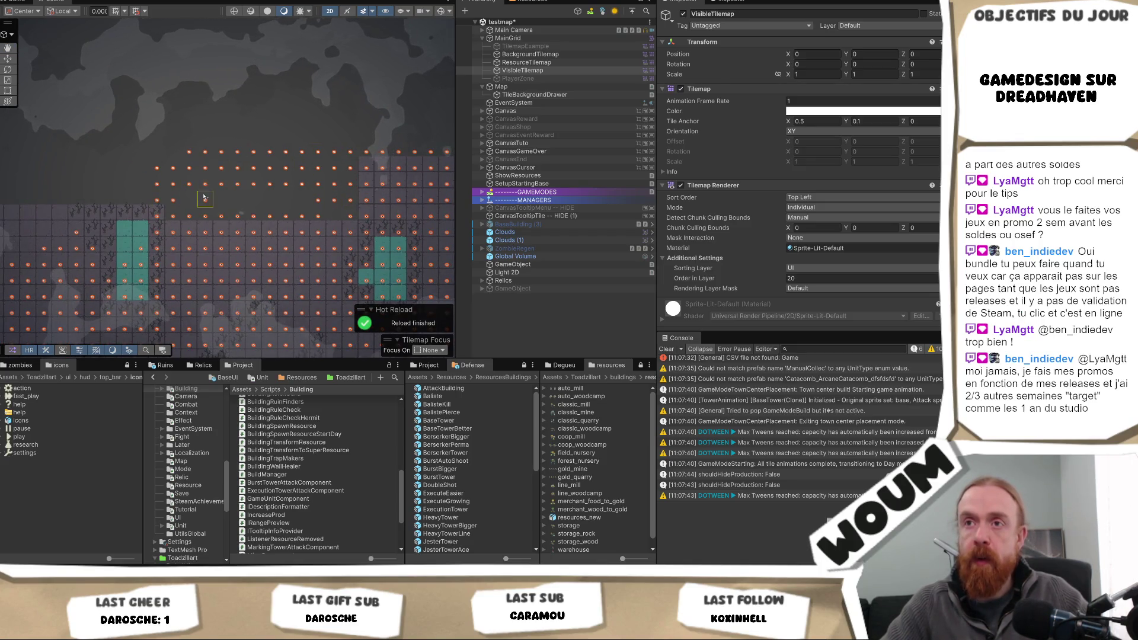
mouse_move(308, 219)
mouse_down()
mouse_move(126, 185)
mouse_move(158, 216)
mouse_move(158, 200)
mouse_up()
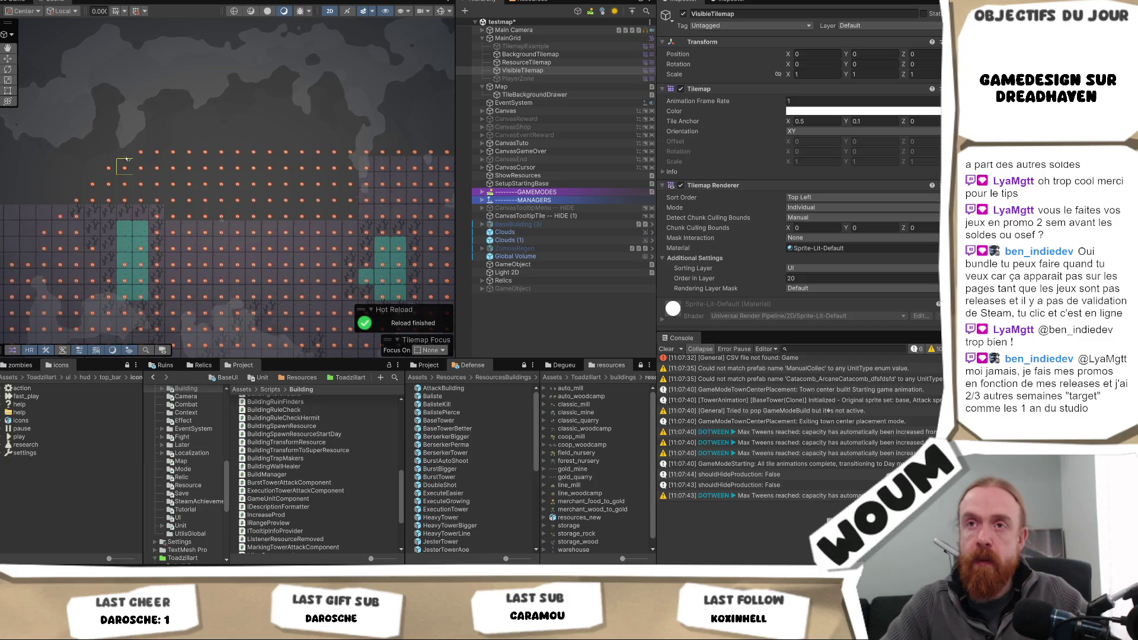
drag(52, 259, 124, 236)
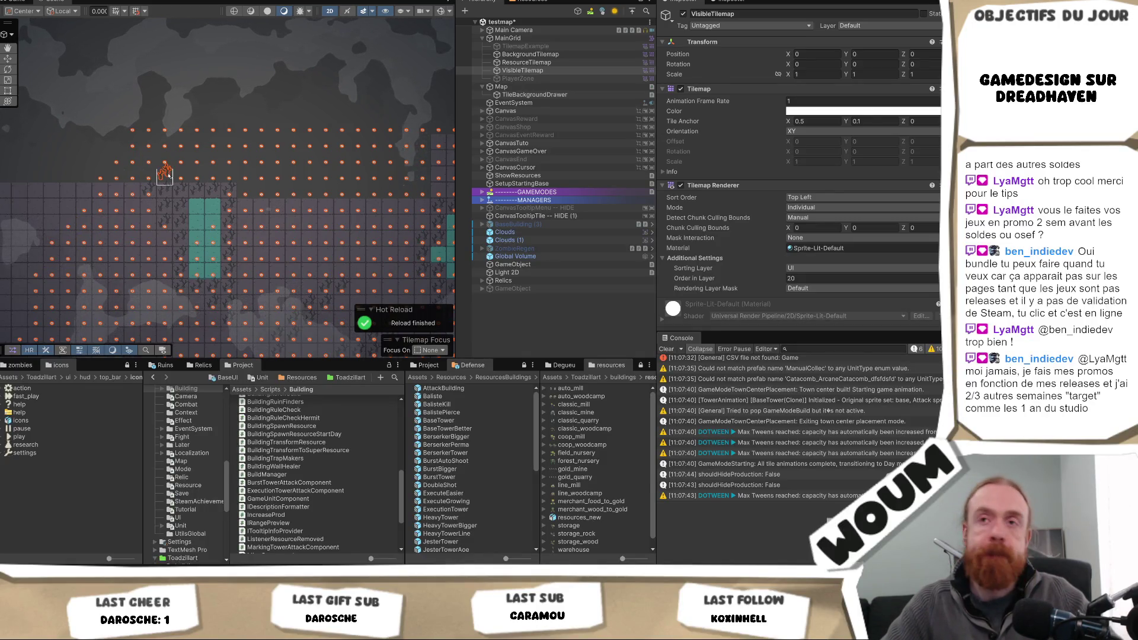
- Select ResourceTilemap and paint resource tiles along the upper rows and a lower band
click(526, 62)
mouse_move(230, 173)
mouse_down()
mouse_move(175, 172)
mouse_move(148, 156)
mouse_move(237, 124)
mouse_move(228, 154)
mouse_move(136, 172)
mouse_move(241, 158)
mouse_up()
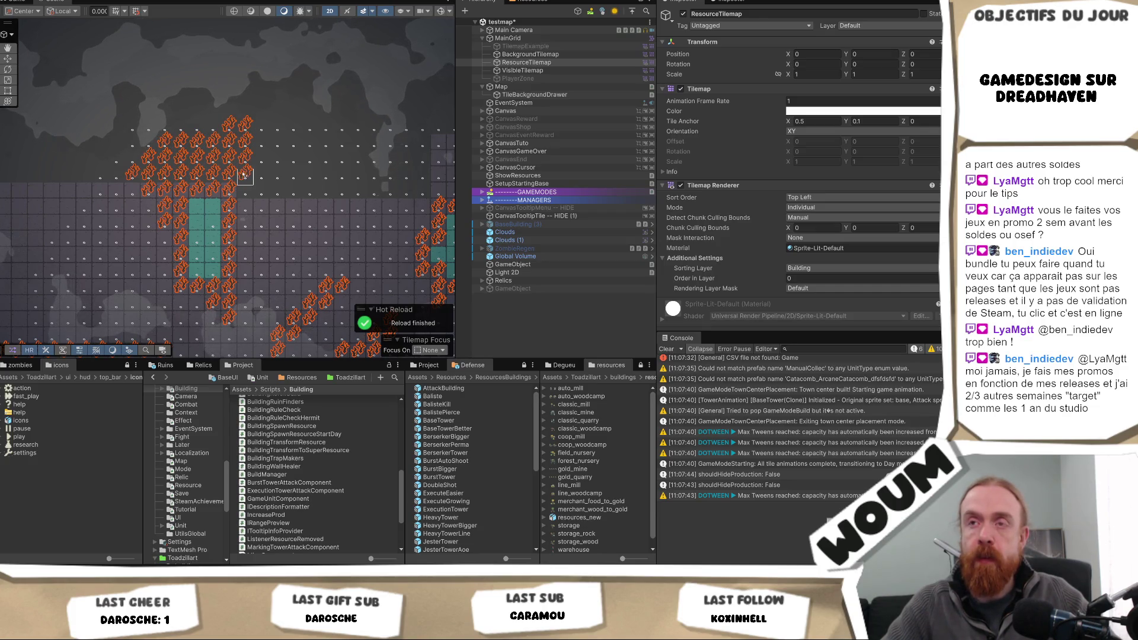
drag(213, 132, 130, 151)
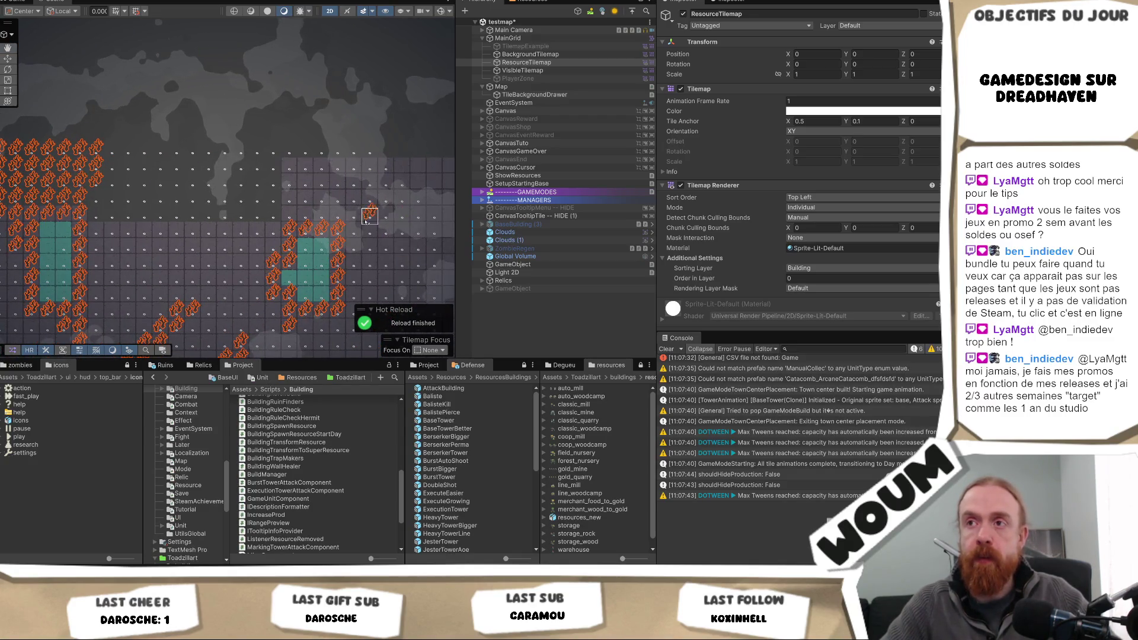
mouse_move(212, 167)
mouse_down()
mouse_move(191, 155)
mouse_move(252, 152)
mouse_move(252, 169)
mouse_move(189, 187)
mouse_move(253, 186)
mouse_move(221, 147)
mouse_move(237, 110)
mouse_move(263, 138)
mouse_move(182, 139)
mouse_move(214, 102)
mouse_move(118, 143)
mouse_move(197, 89)
mouse_move(134, 124)
mouse_move(149, 122)
mouse_move(109, 119)
mouse_move(196, 71)
mouse_move(168, 90)
mouse_move(223, 34)
mouse_up()
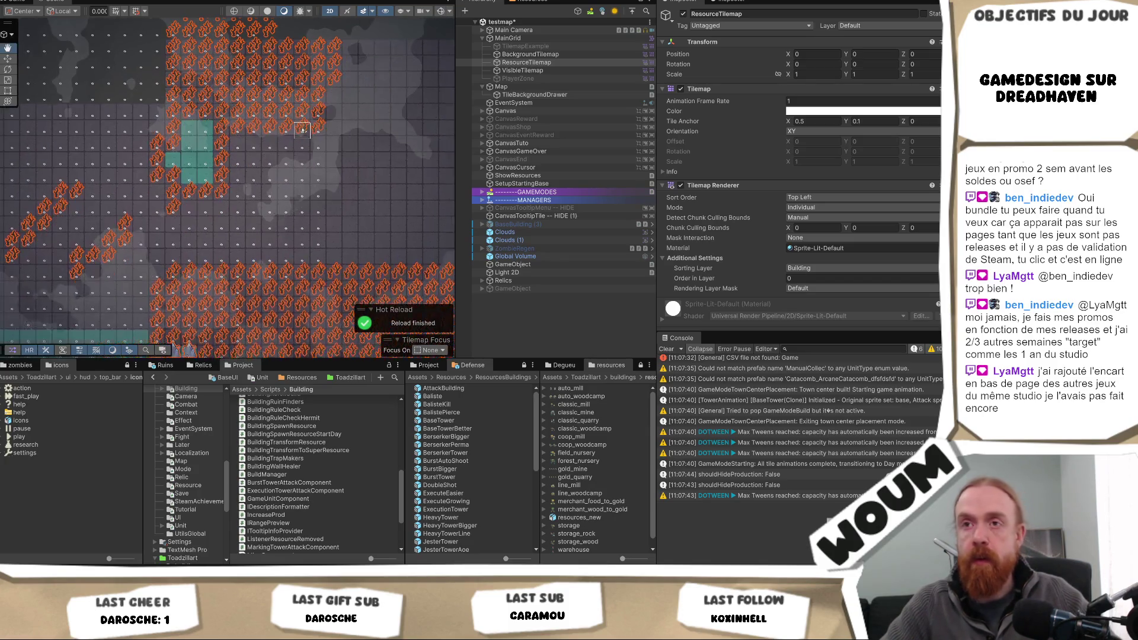
mouse_move(216, 257)
mouse_down()
mouse_move(262, 258)
mouse_move(326, 230)
mouse_move(331, 262)
mouse_up()
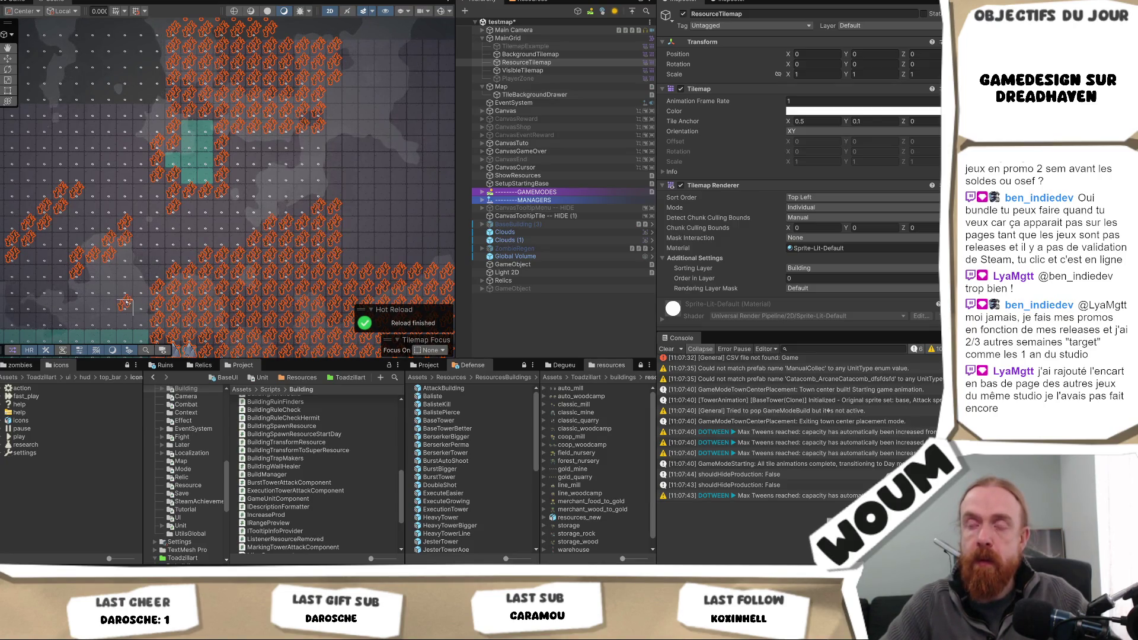
- Switch to BackgroundTilemap and fill a rectangle of background tiles above the edge
drag(125, 305, 223, 257)
mouse_move(96, 209)
mouse_down()
mouse_move(203, 221)
mouse_move(231, 255)
mouse_move(156, 190)
mouse_move(201, 259)
mouse_up()
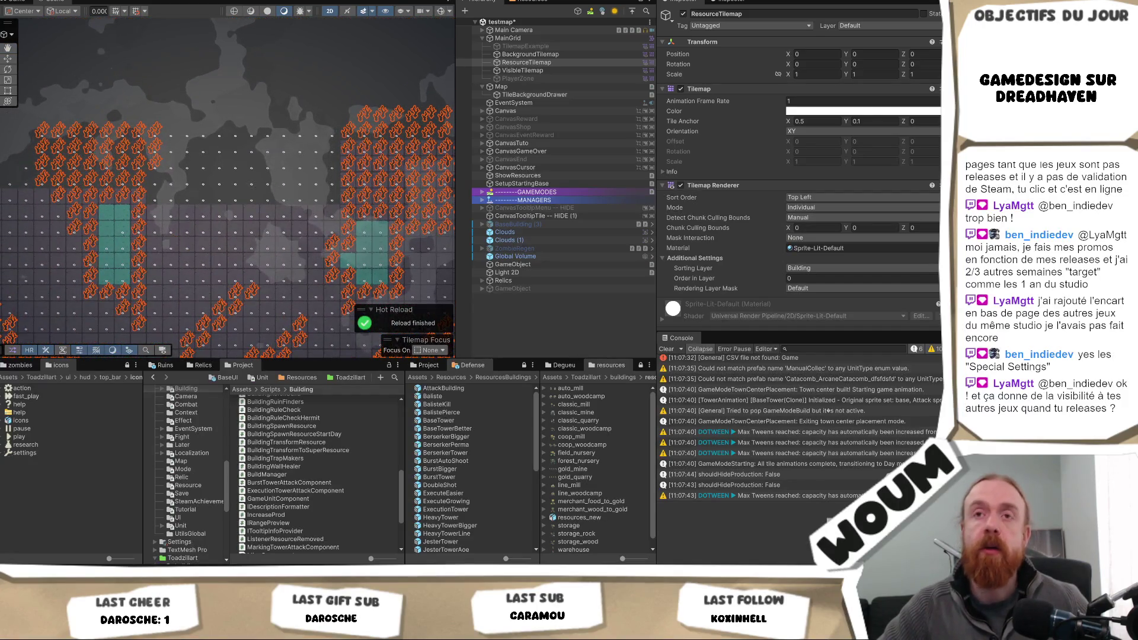
click(530, 54)
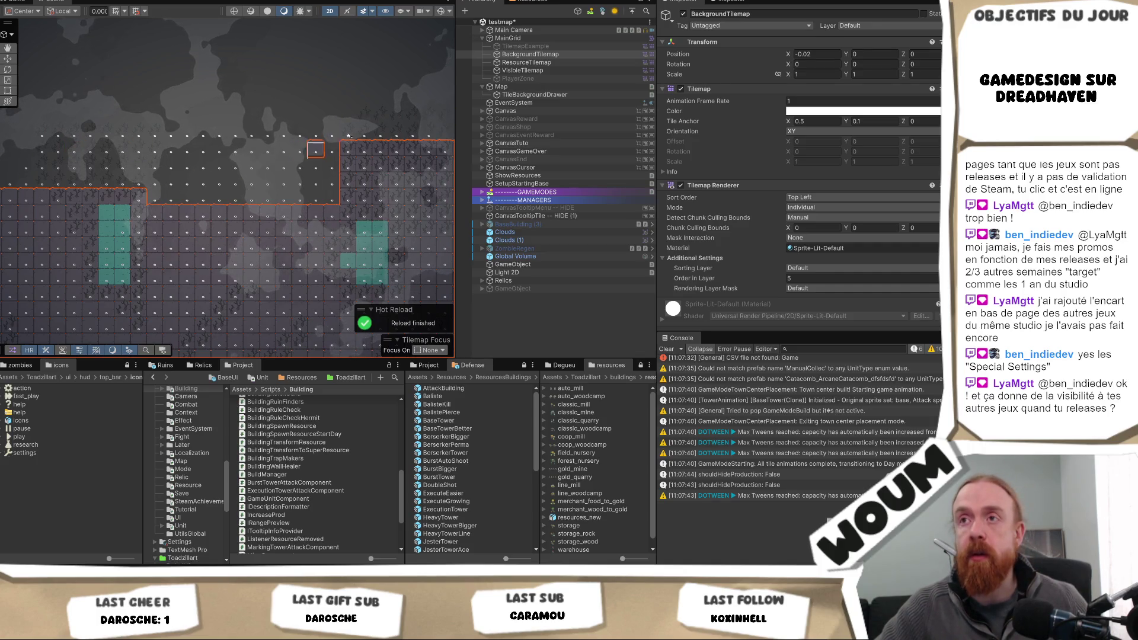
mouse_move(340, 125)
mouse_down()
mouse_move(62, 240)
mouse_move(32, 240)
mouse_move(243, 193)
mouse_move(250, 159)
mouse_move(234, 176)
mouse_up()
- Paint extra background tiles along the tilemap's upper stepped edge, then switch to the Game view
drag(268, 256, 317, 179)
drag(179, 171, 277, 171)
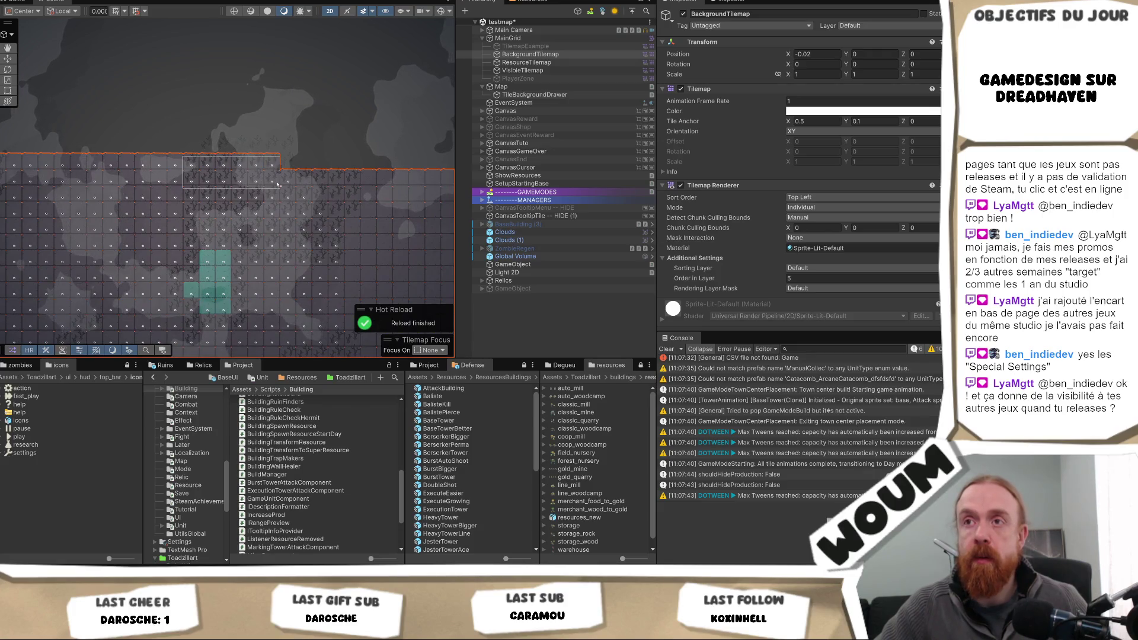
mouse_move(281, 281)
mouse_down()
mouse_move(258, 252)
mouse_move(331, 195)
mouse_up()
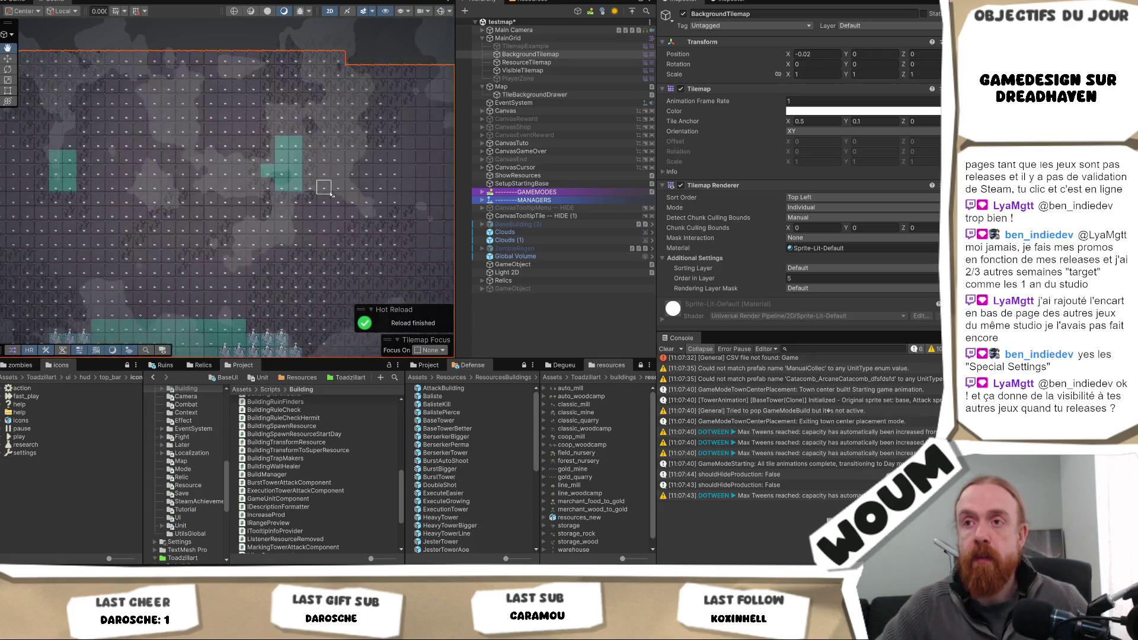
click(14, 2)
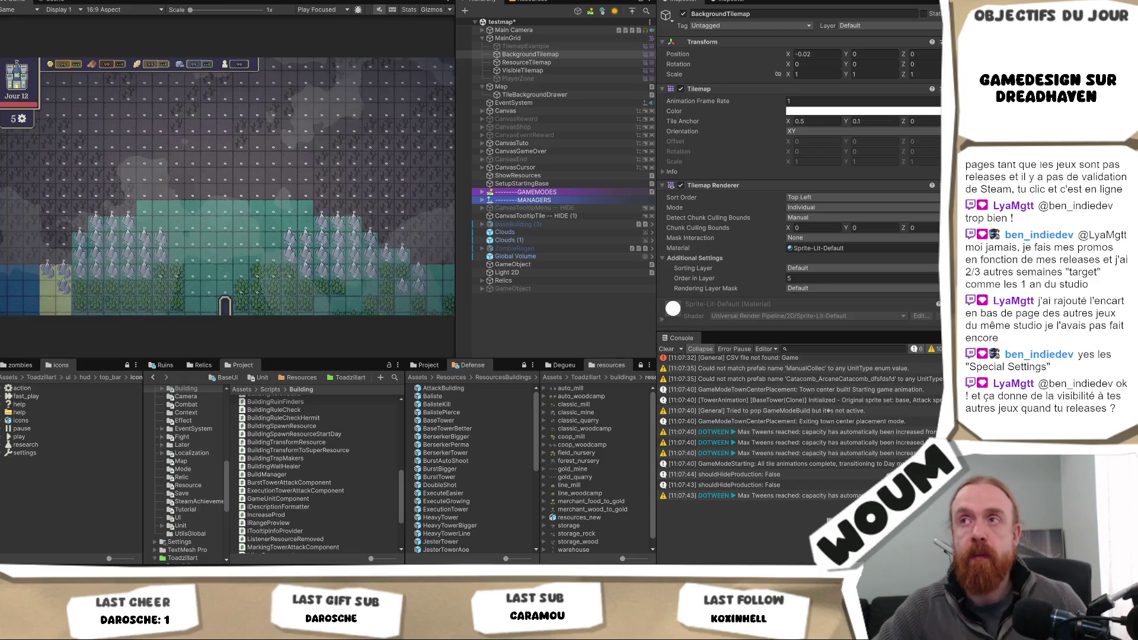
- Hide the VisibleTilemap object and start a play-test with Ctrl+P
click(523, 70)
click(683, 14)
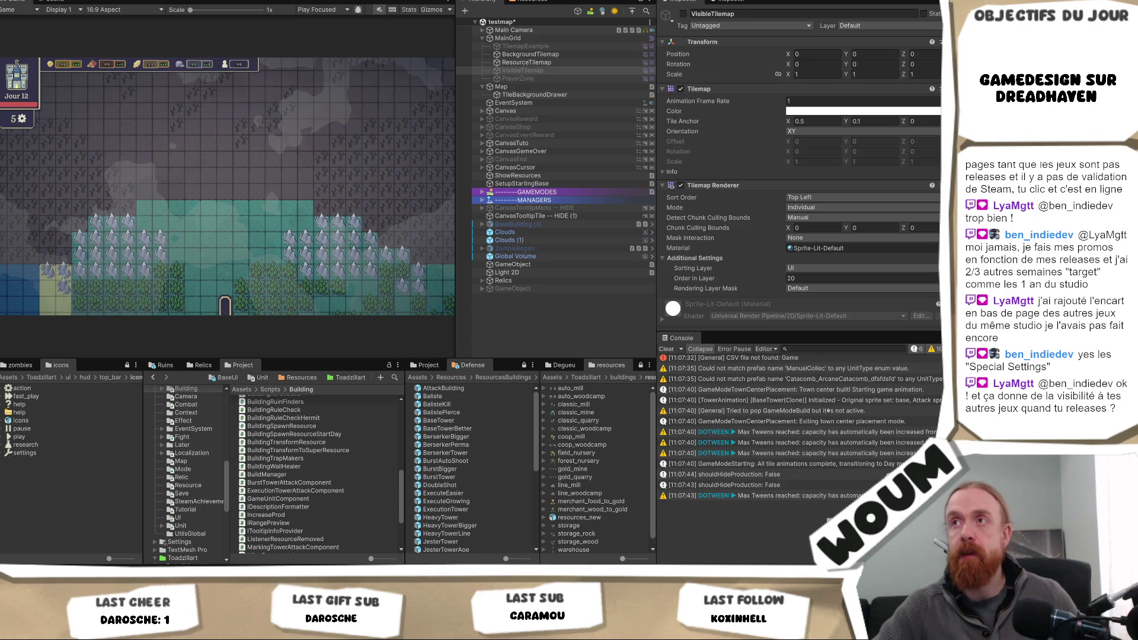
key(ctrl+p)
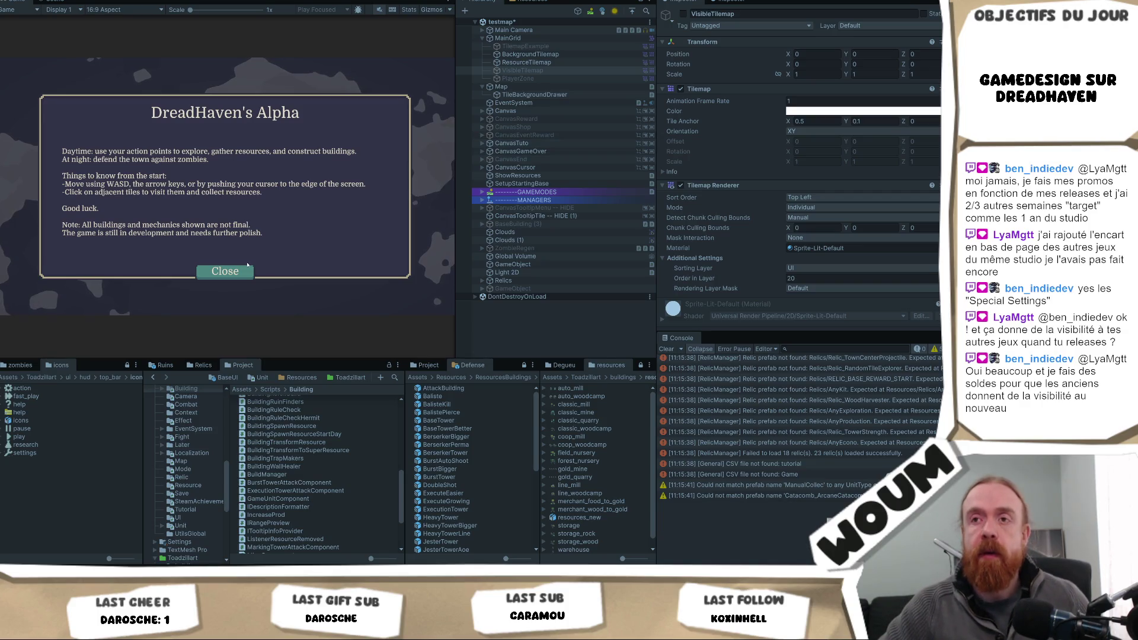
- Close the intro, place the town center, pan with WASD, then re-enable VisibleTilemap
click(241, 268)
click(224, 270)
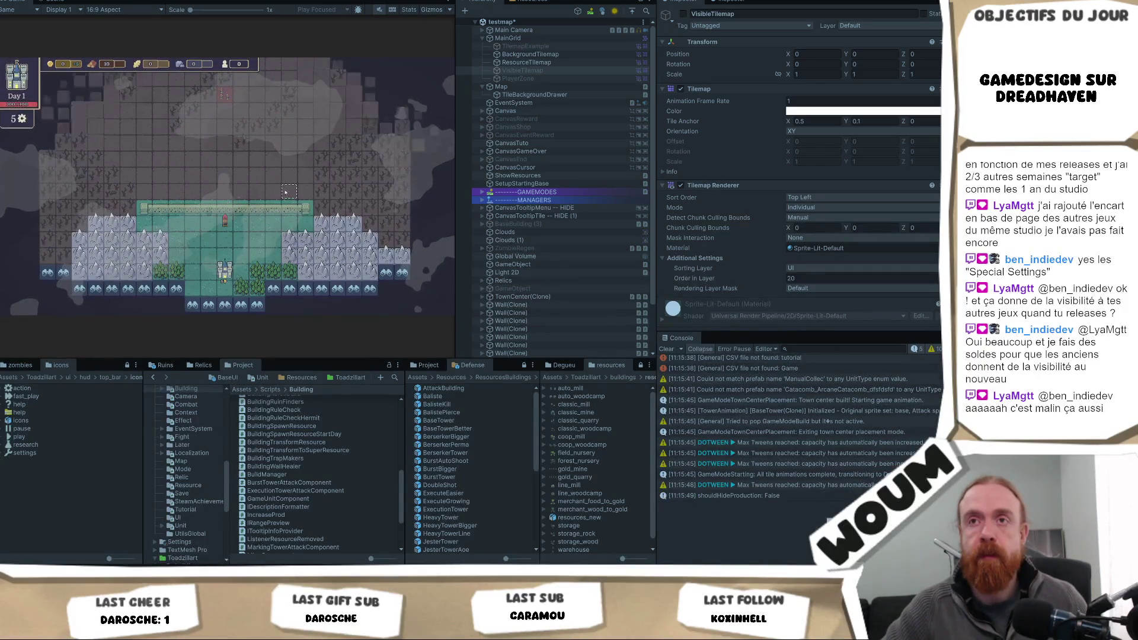
key(w)
key(a)
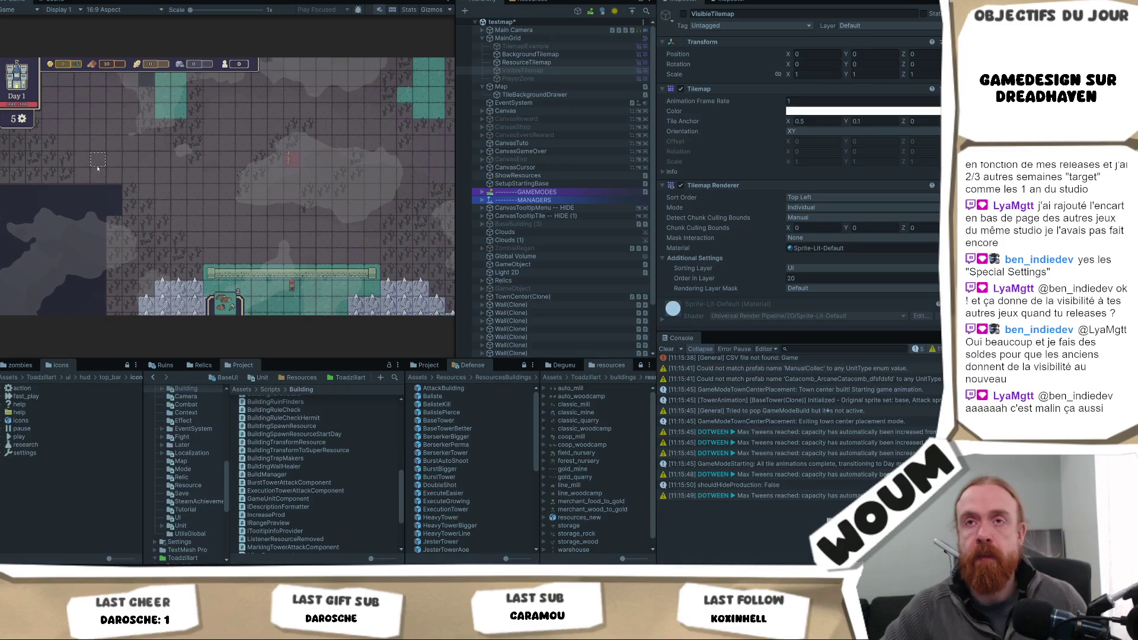
key(d)
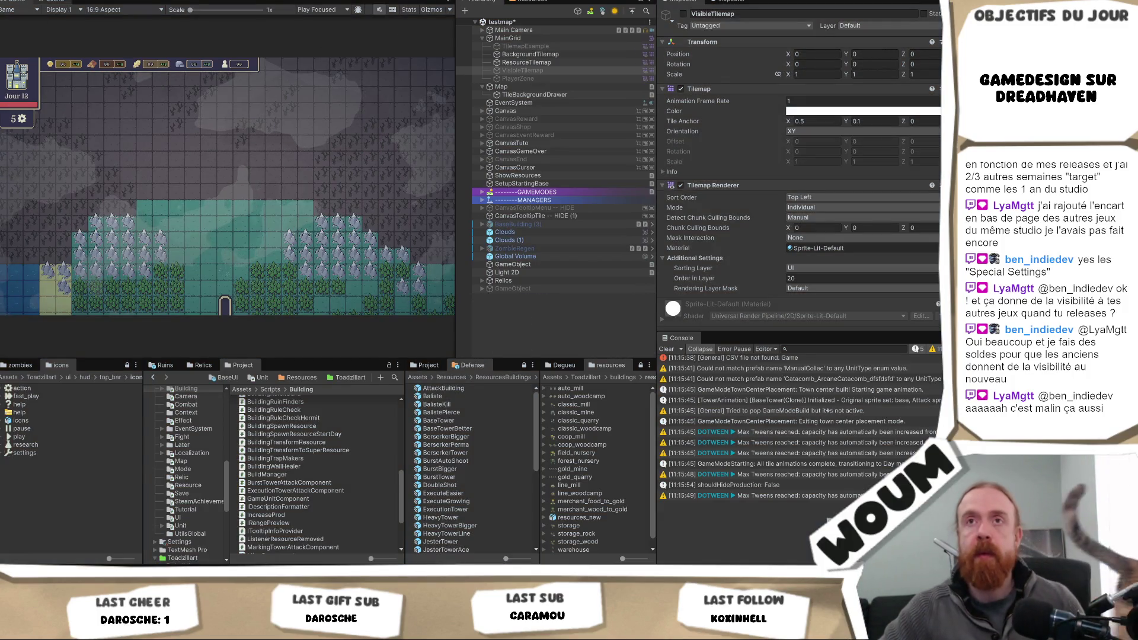
click(684, 15)
drag(12, 113, 42, 151)
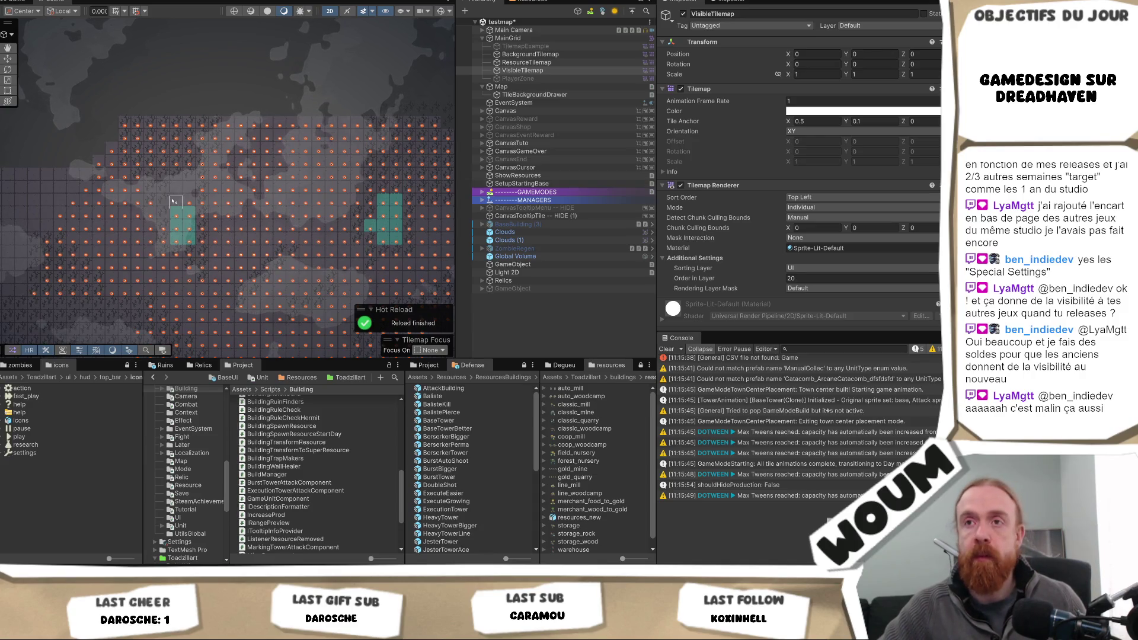
- Repaint VisibleTilemap tiles along the lower row, then relaunch and dismiss the alpha intro
scroll(175, 200, up, 2)
drag(198, 184, 135, 170)
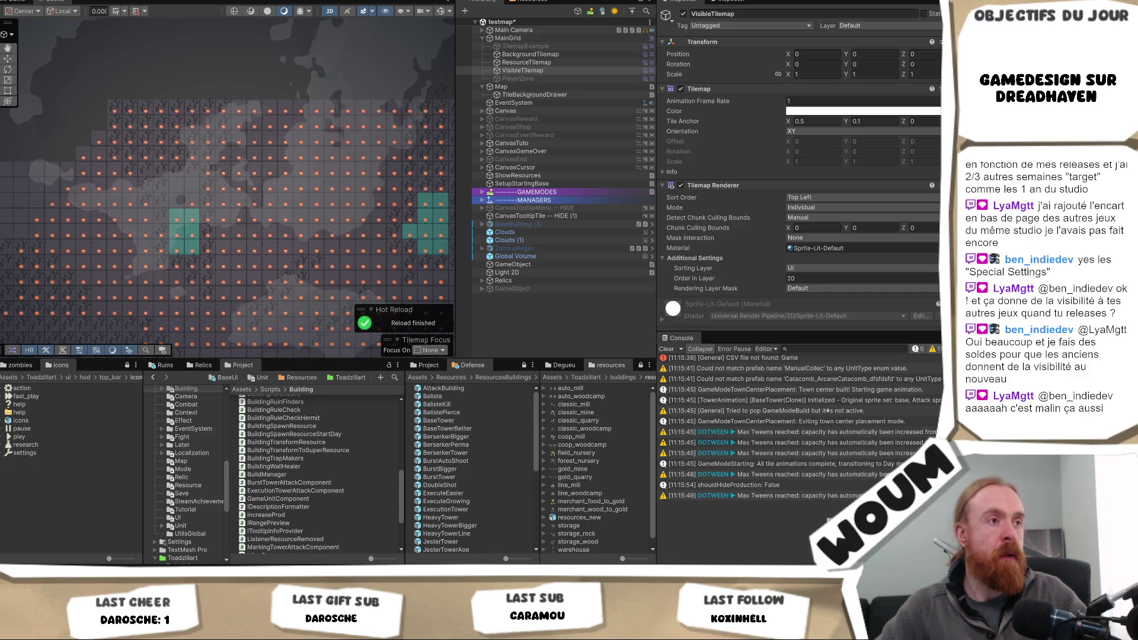
click(522, 70)
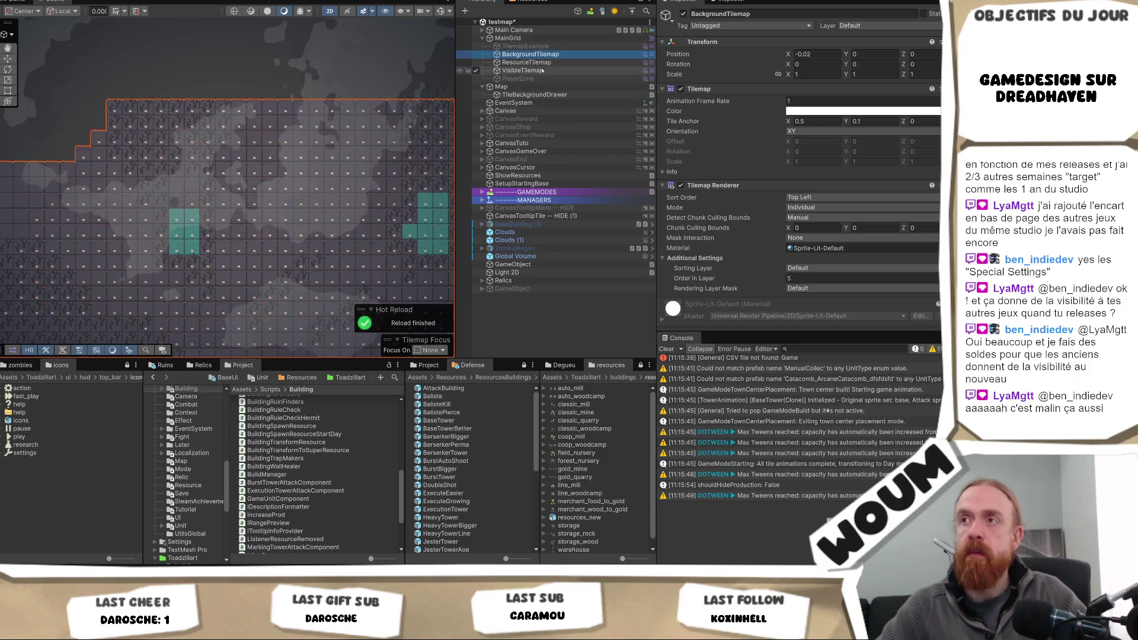
click(178, 189)
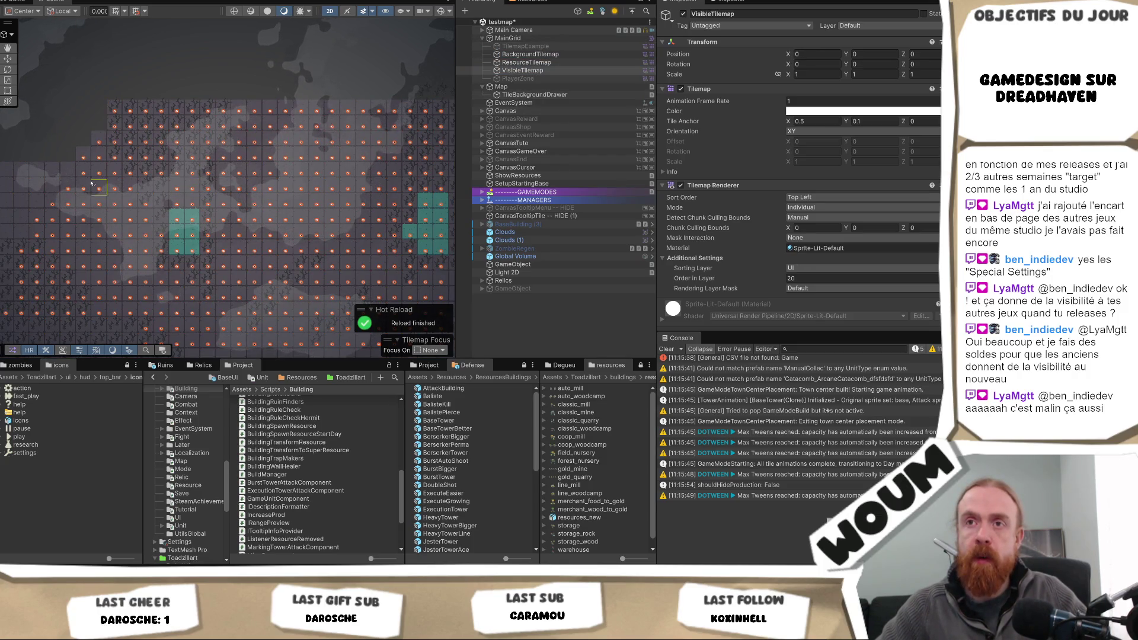
drag(131, 281, 267, 282)
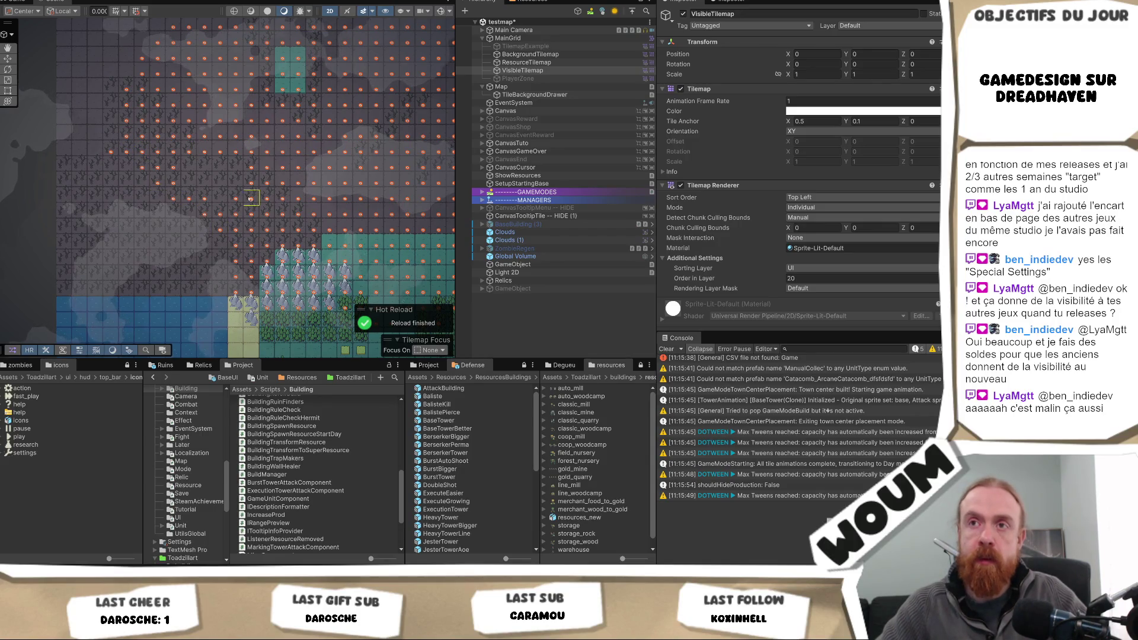
key(Right)
key(Right)
key(Right)
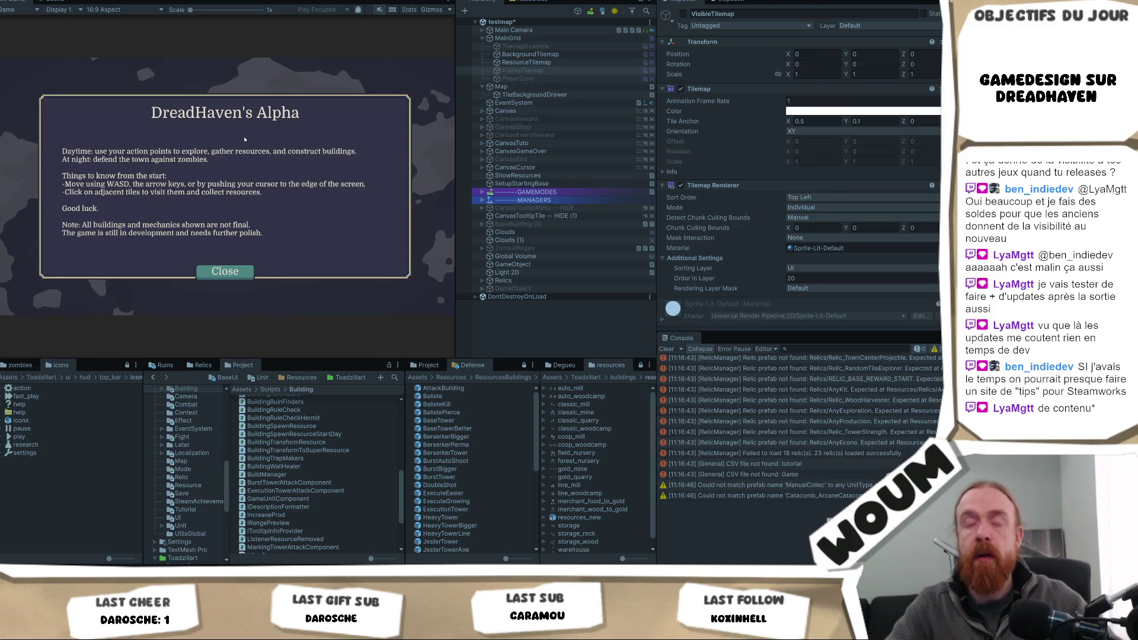
click(234, 270)
- Build the town center, then view Main Camera's movement, drag and zoom script settings
click(240, 267)
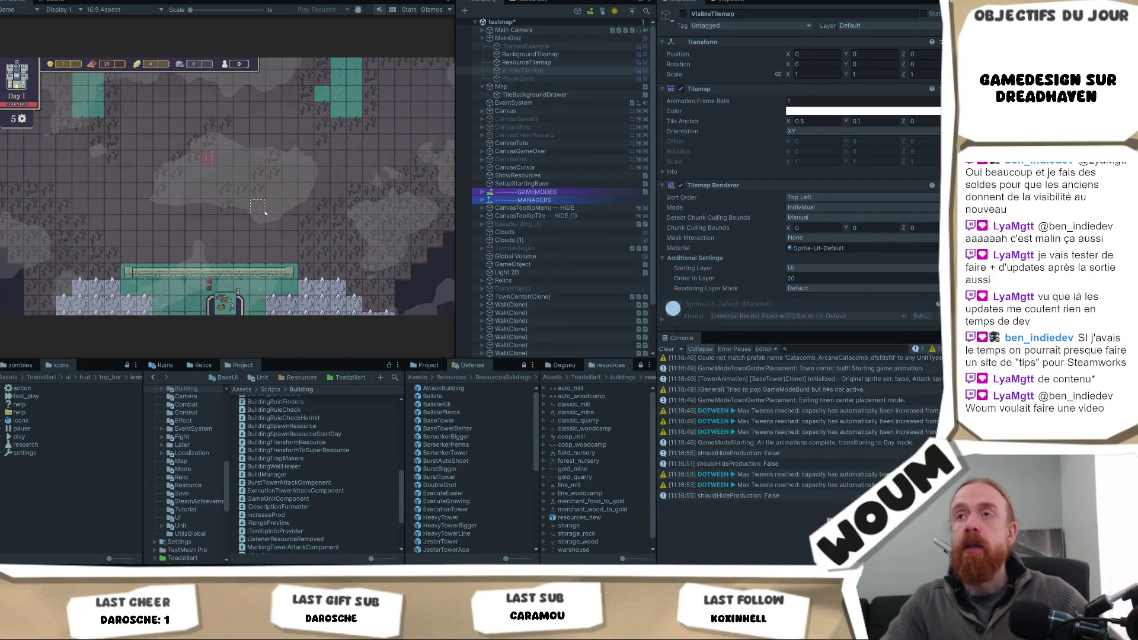
click(504, 31)
scroll(862, 203, down, 8)
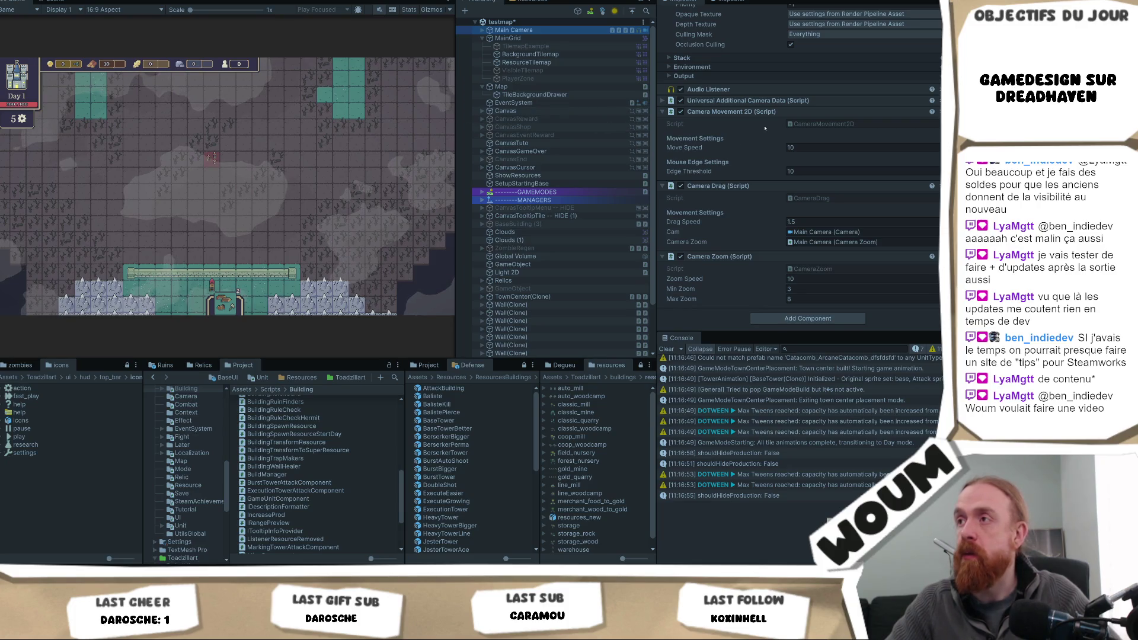
- Ping the CameraMovement2D script in the Project, then stop and restart Play mode
click(815, 125)
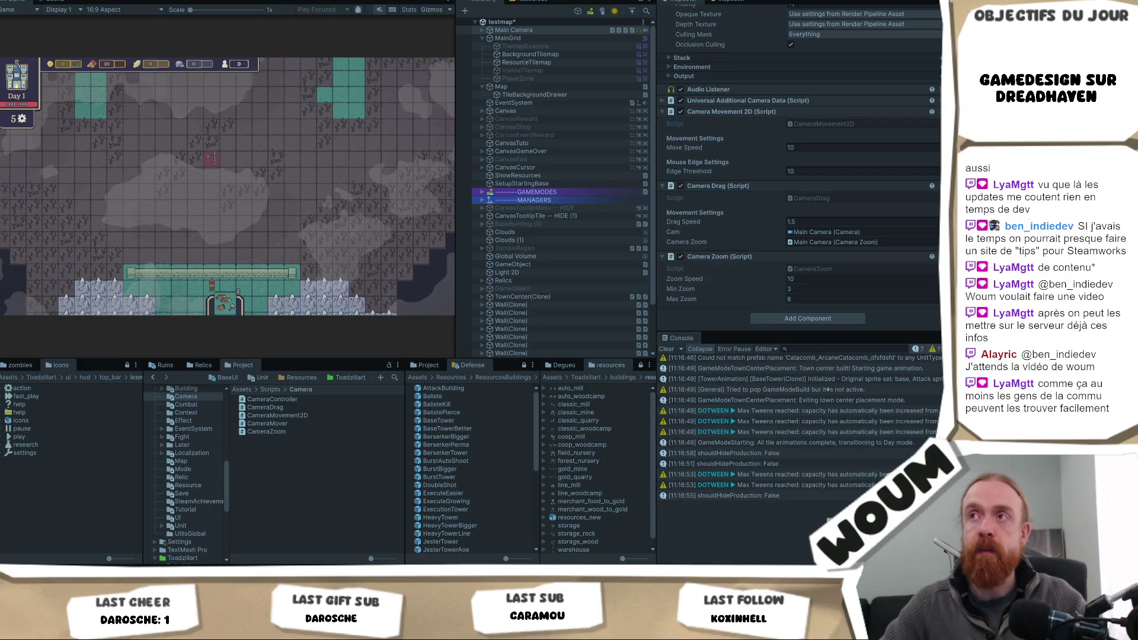
key(ctrl+p)
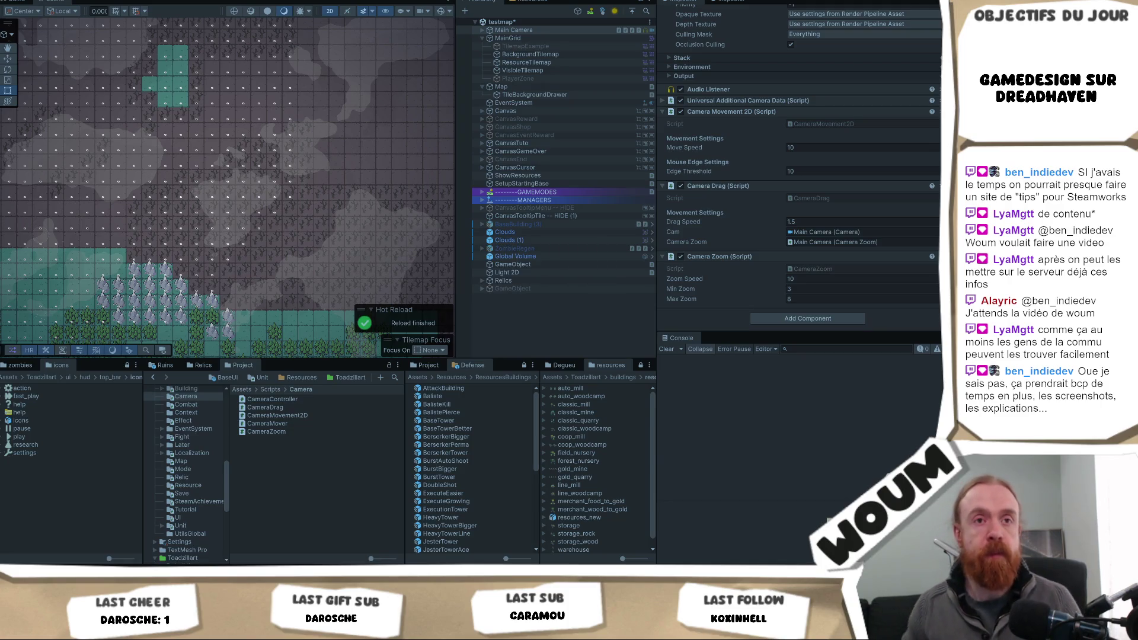
key(ctrl+p)
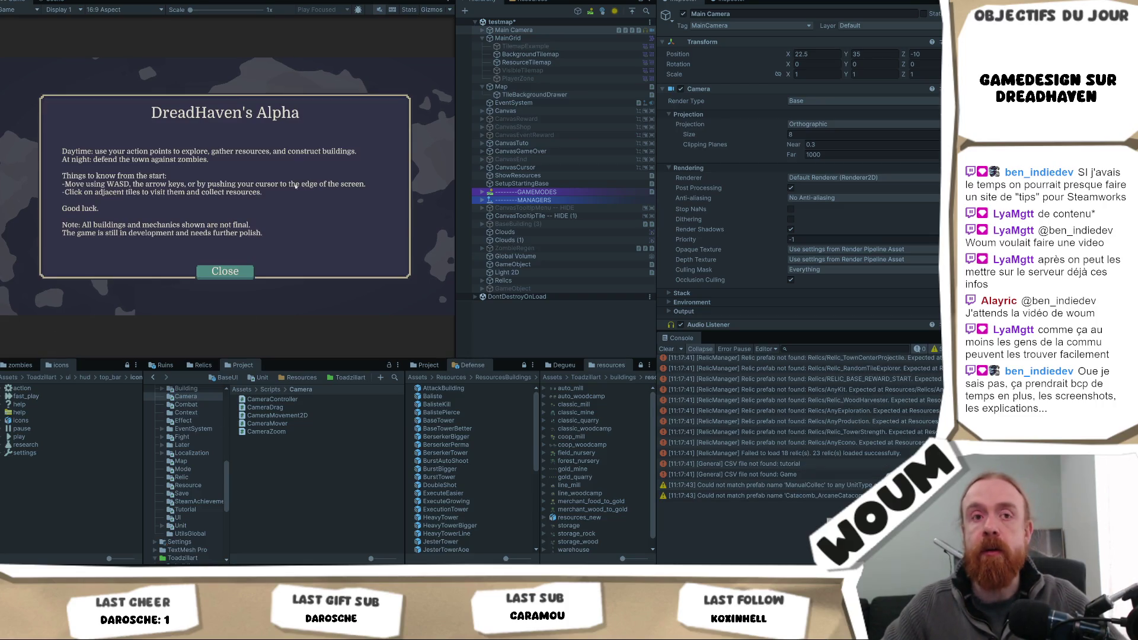
- Close the intro, place the town center, then return to the Scene and select ResourceTilemap
click(242, 268)
click(240, 270)
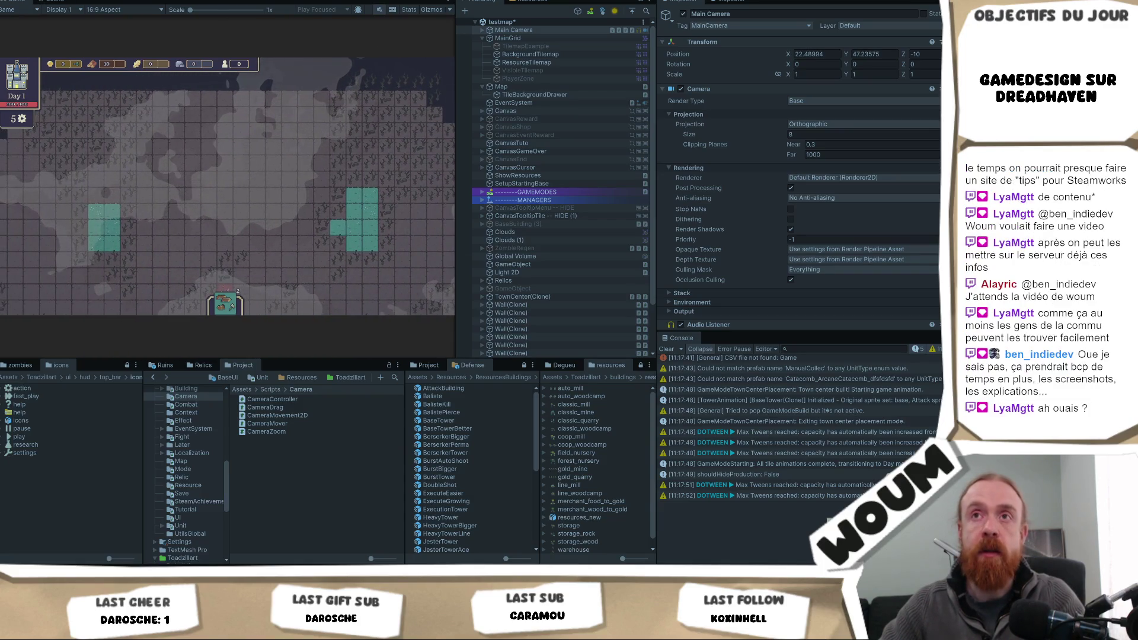
click(60, 2)
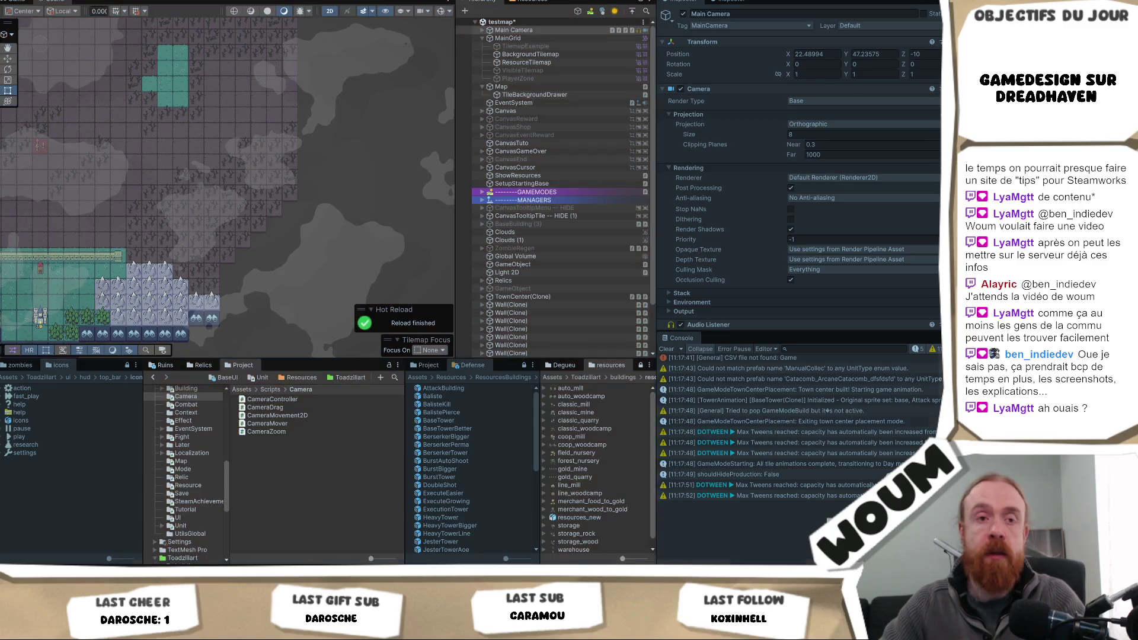
drag(335, 196, 308, 298)
drag(249, 153, 289, 232)
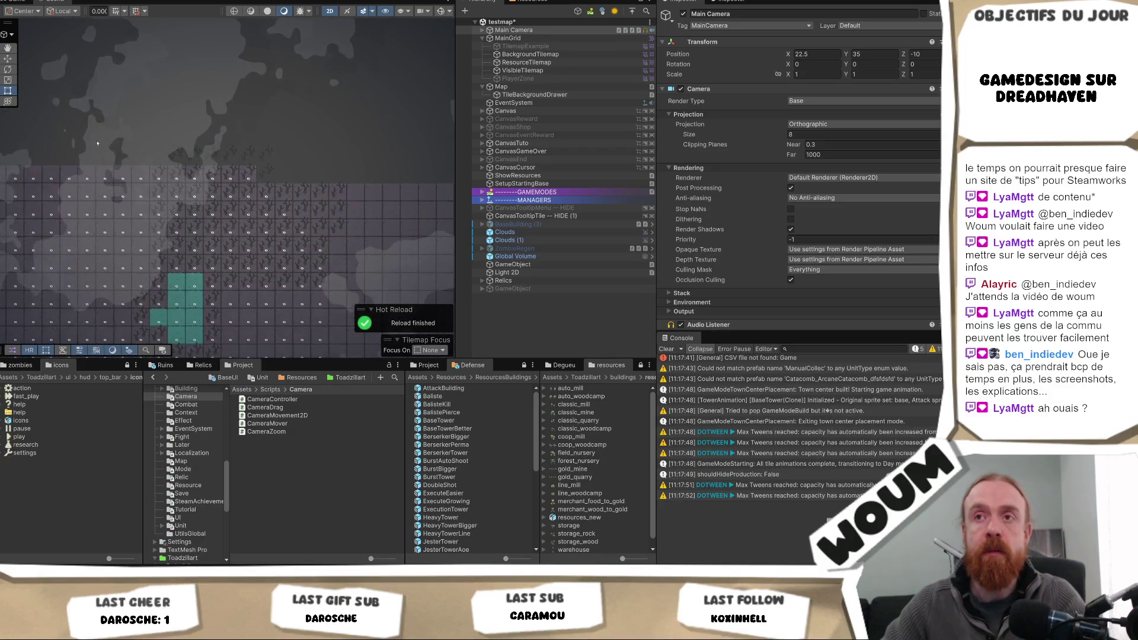
scroll(213, 167, up, 1)
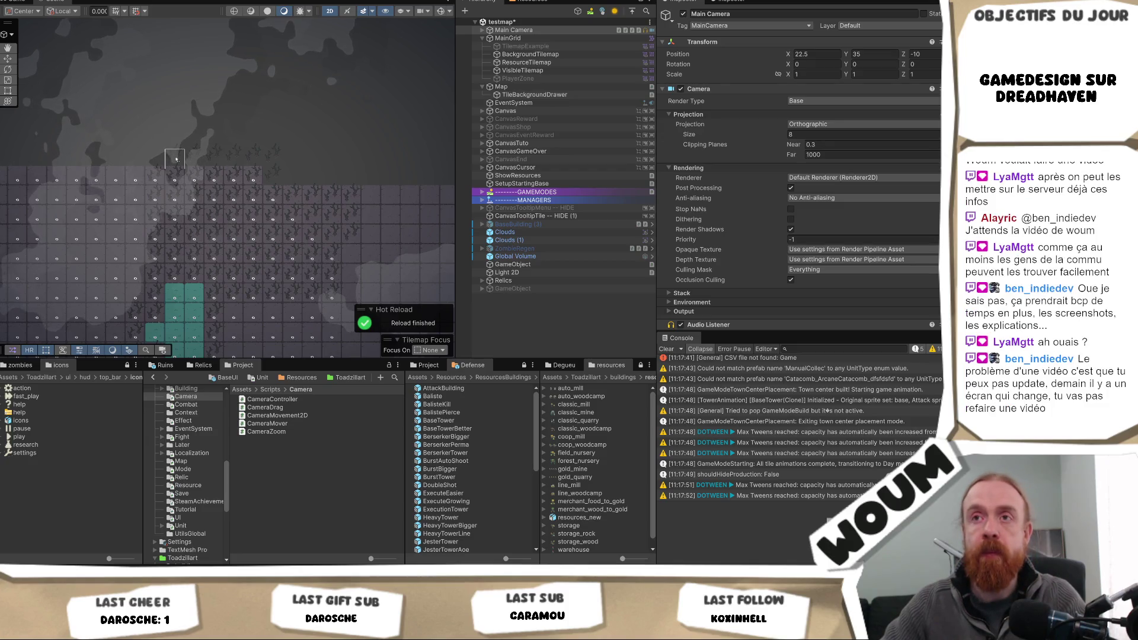
click(204, 157)
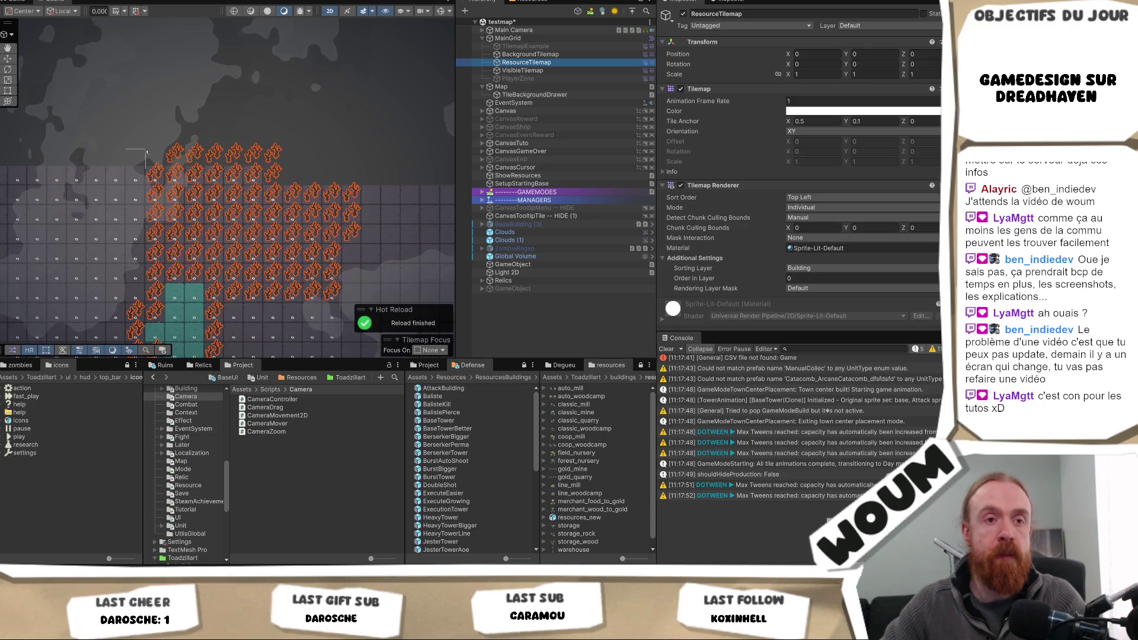
- Erase the top row of resource trees from ResourceTilemap
mouse_move(178, 151)
mouse_down()
mouse_move(274, 154)
mouse_move(274, 178)
mouse_up()
scroll(284, 219, down, 2)
mouse_move(169, 252)
mouse_down()
mouse_move(205, 278)
mouse_move(177, 278)
mouse_move(252, 255)
mouse_up()
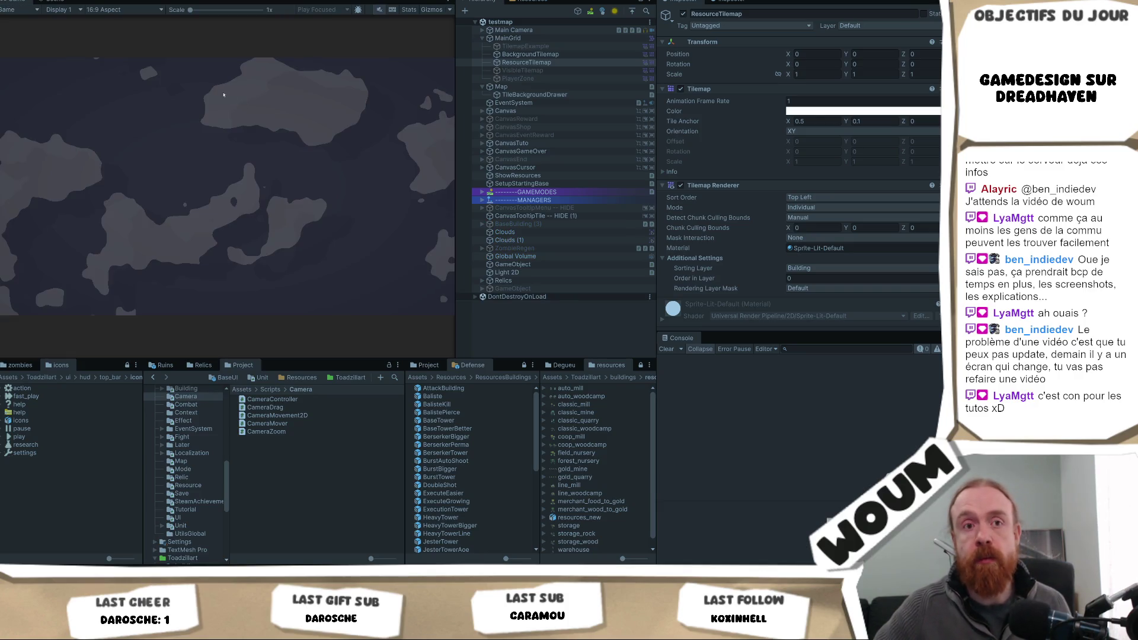
- In the new play-test, close the alpha notice, place the town center, and return to Scene view
click(224, 269)
click(225, 273)
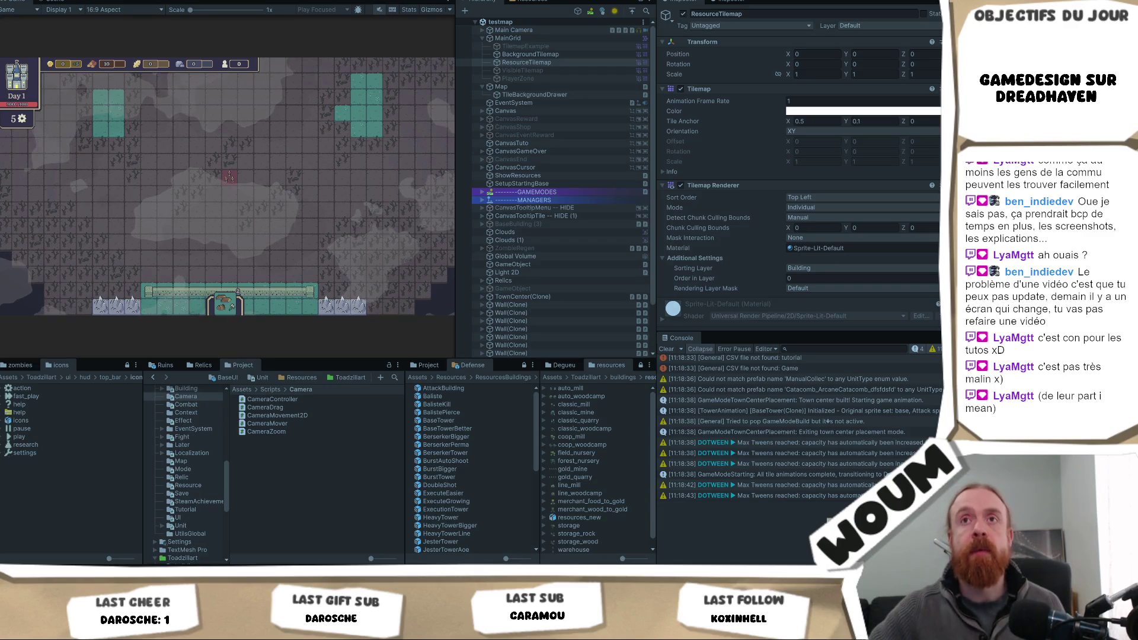
key(ctrl+1)
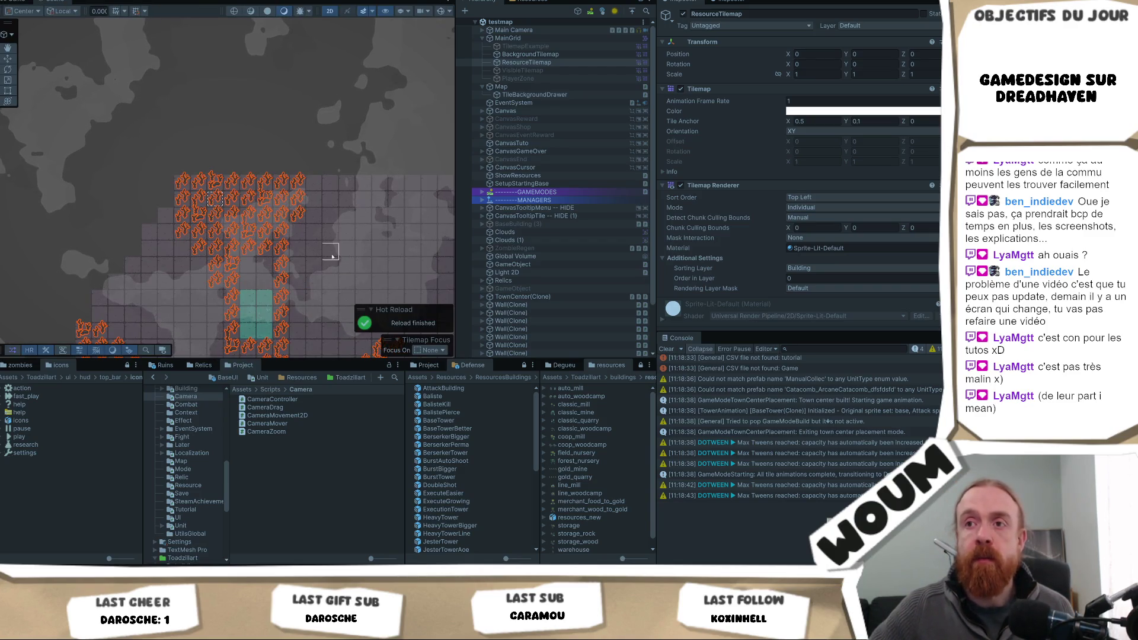
- Stop the play-test and paint teal tiles extending upward from the existing teal block
key(ctrl+p)
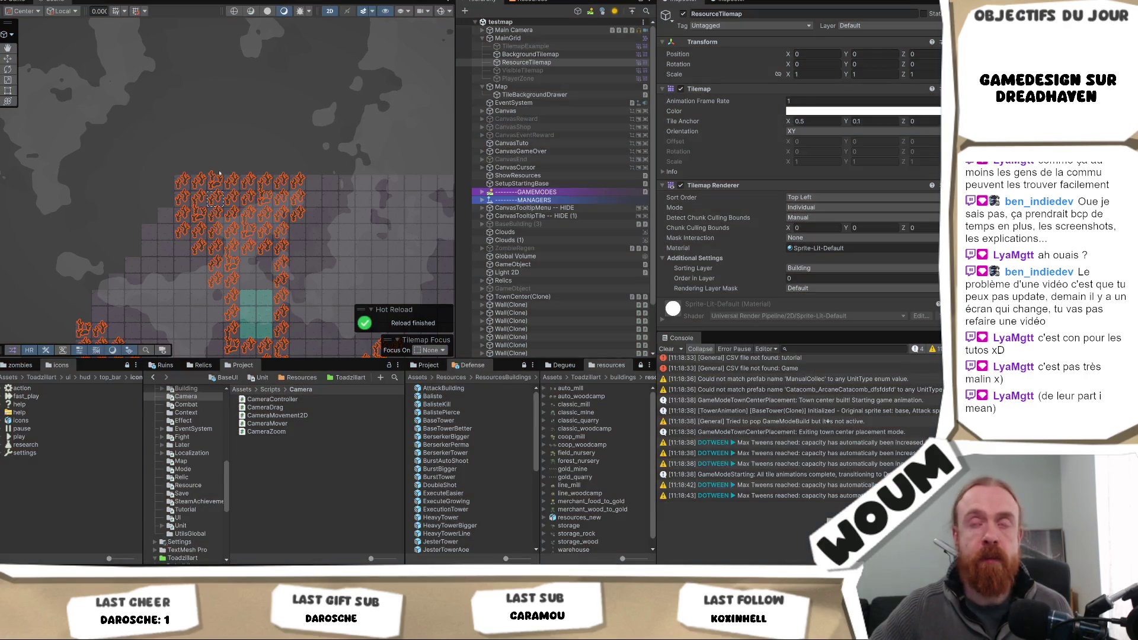
drag(271, 257, 181, 203)
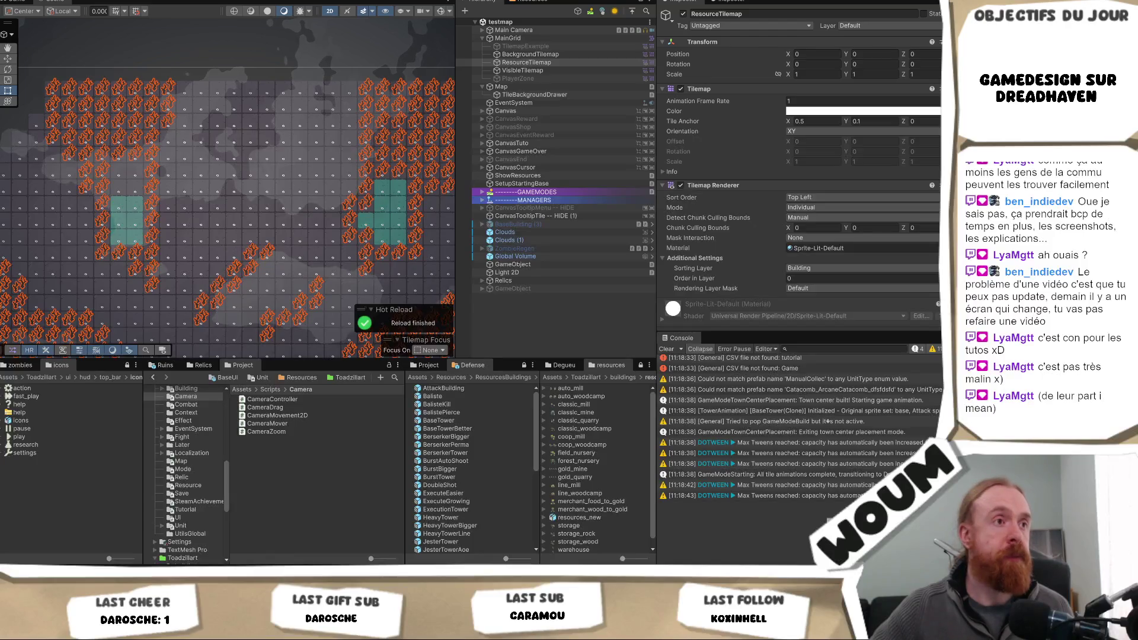
click(135, 188)
click(119, 188)
drag(119, 172, 134, 176)
- Paint a cluster of three teal tiles and a side-by-side pair elsewhere, then select BackgroundTilemap
drag(166, 237, 249, 151)
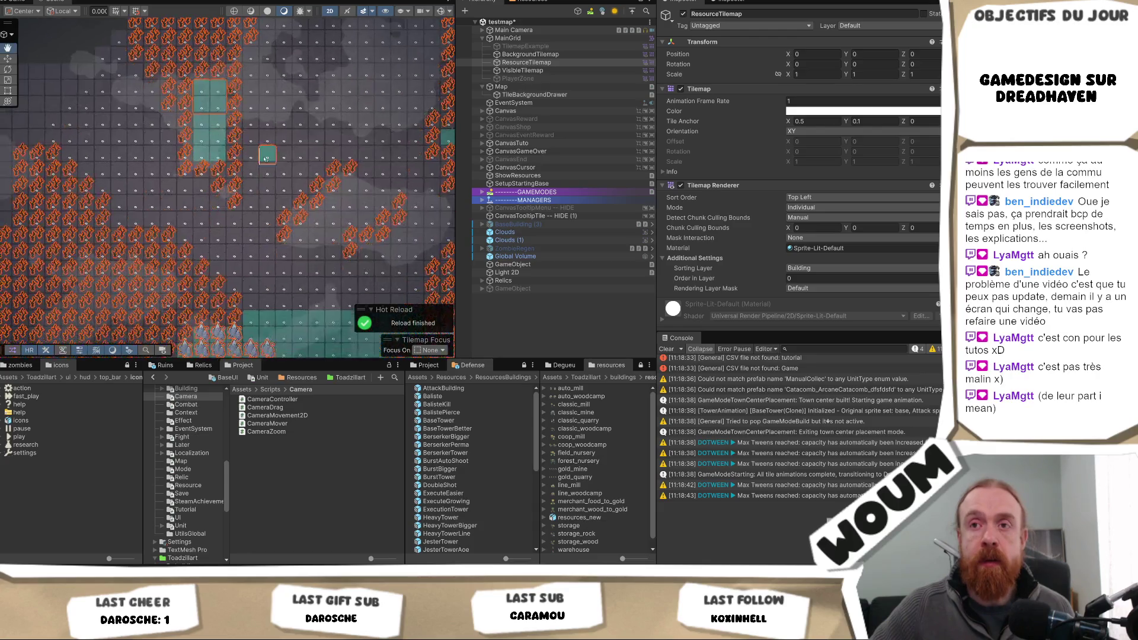
click(144, 258)
click(152, 254)
click(152, 271)
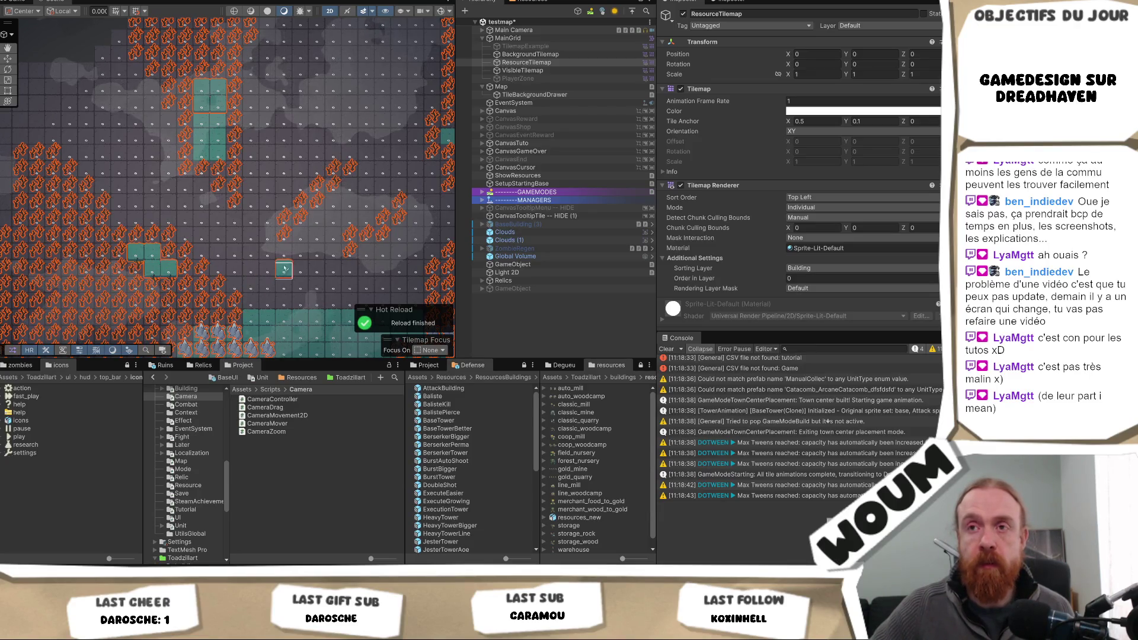
drag(283, 270, 81, 243)
mouse_move(270, 243)
mouse_down()
mouse_move(284, 240)
mouse_move(282, 227)
mouse_up()
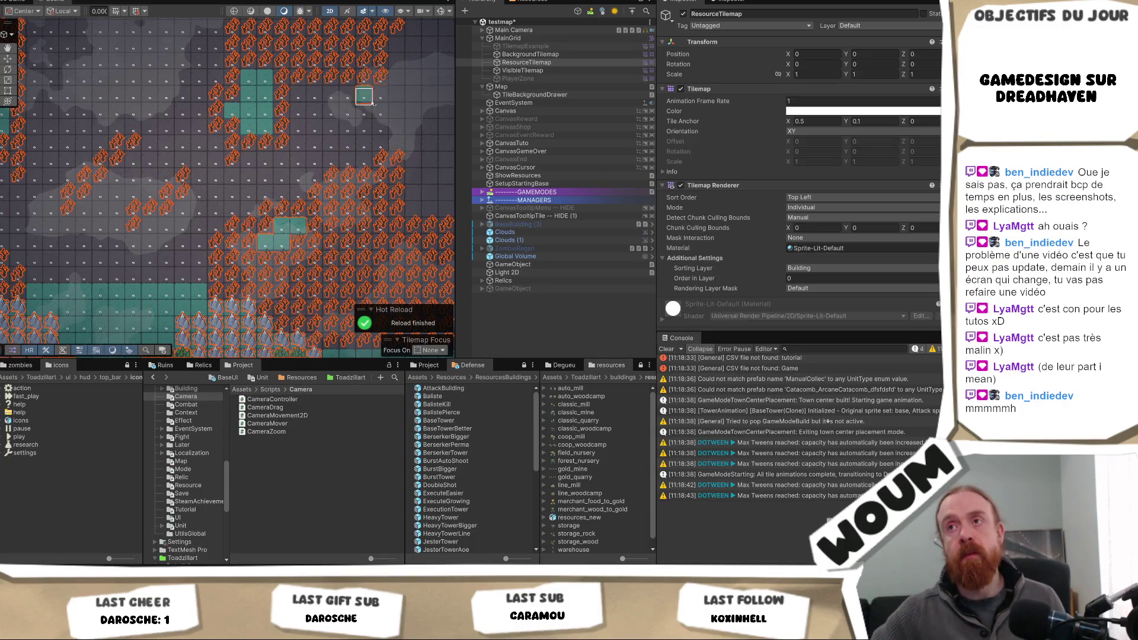
drag(363, 106, 337, 174)
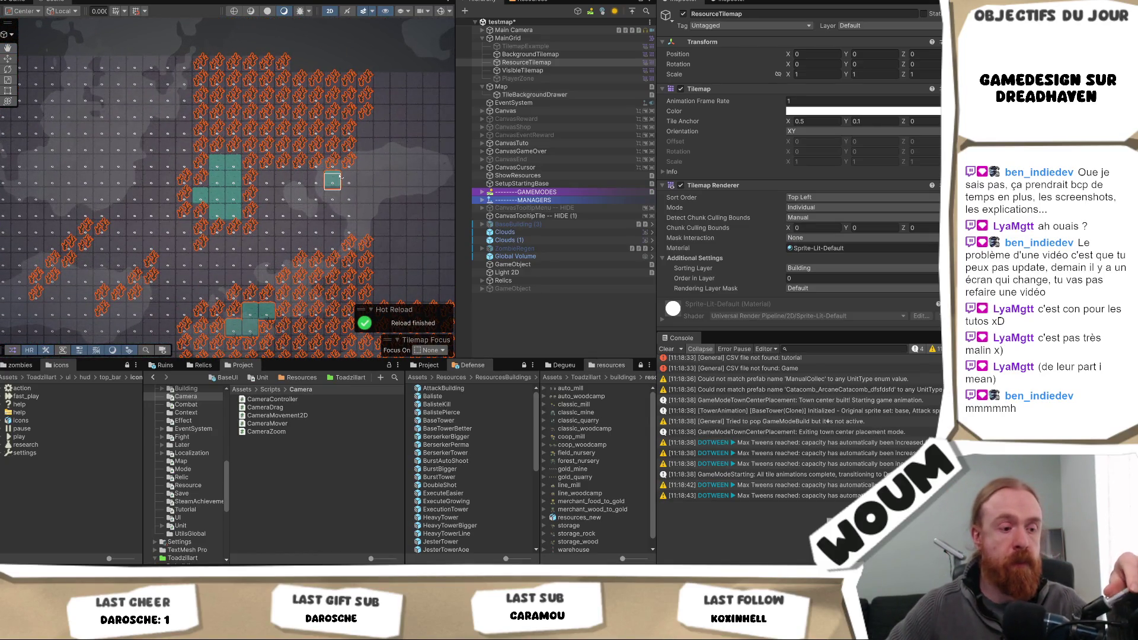
drag(205, 214, 373, 282)
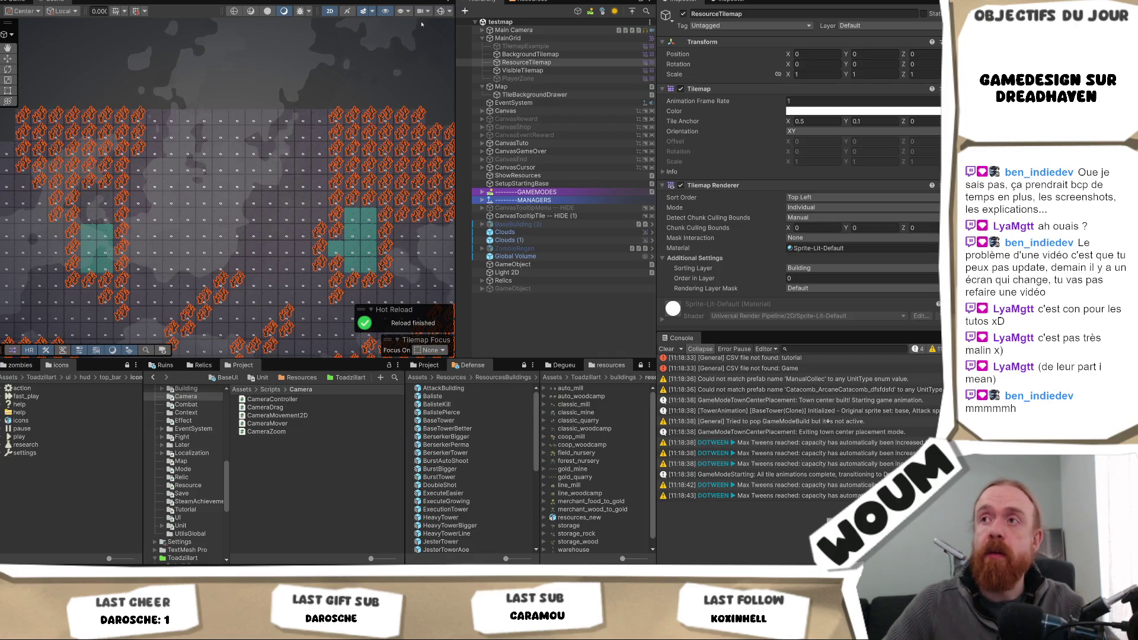
click(543, 54)
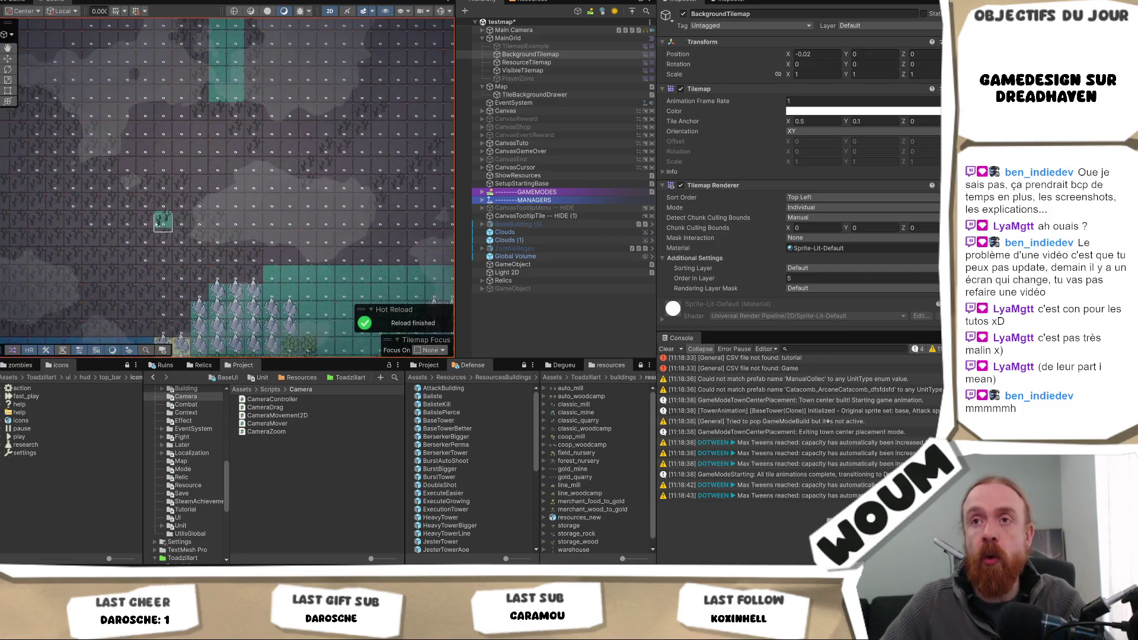
- Paint two pairs of teal background tiles, then erase the resource trees over the teal patch
drag(145, 203, 163, 203)
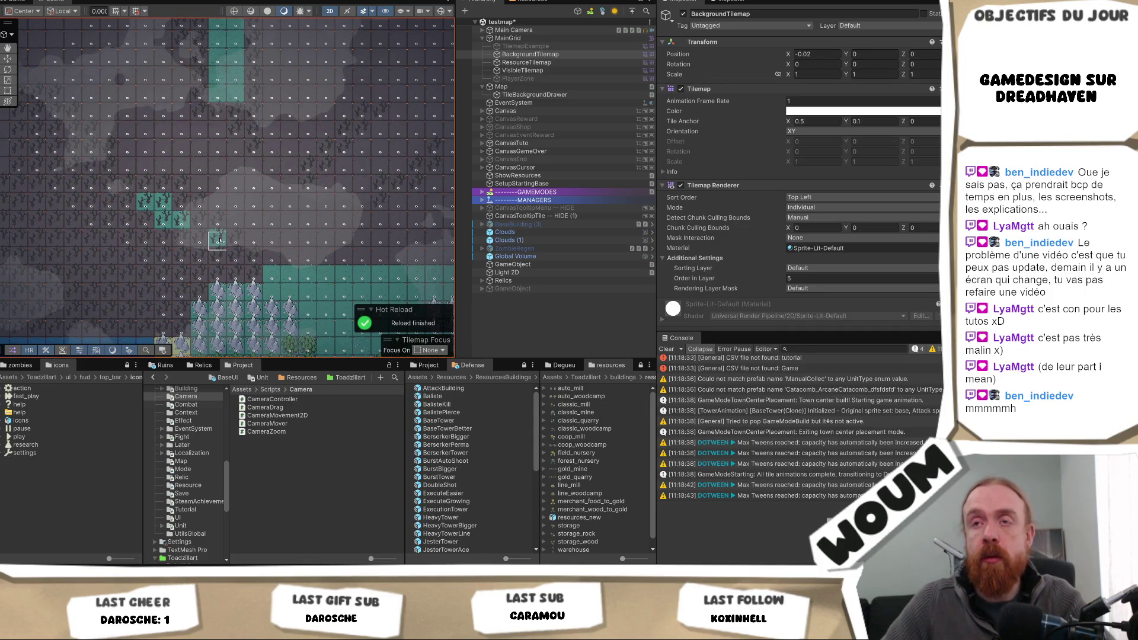
drag(291, 227, 309, 228)
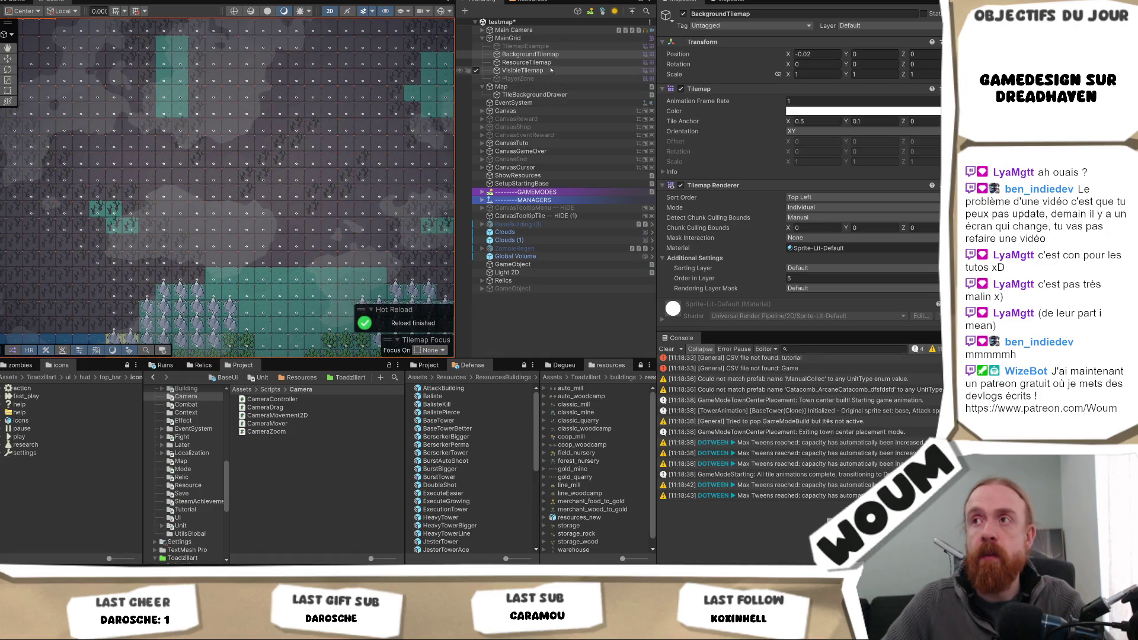
click(526, 63)
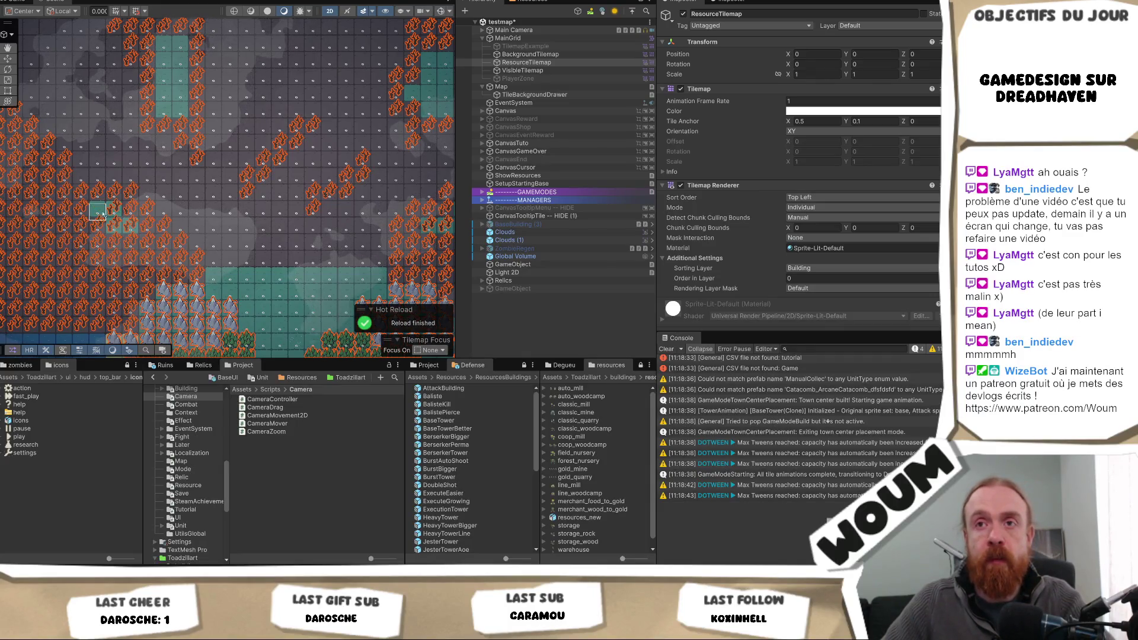
drag(321, 235, 147, 240)
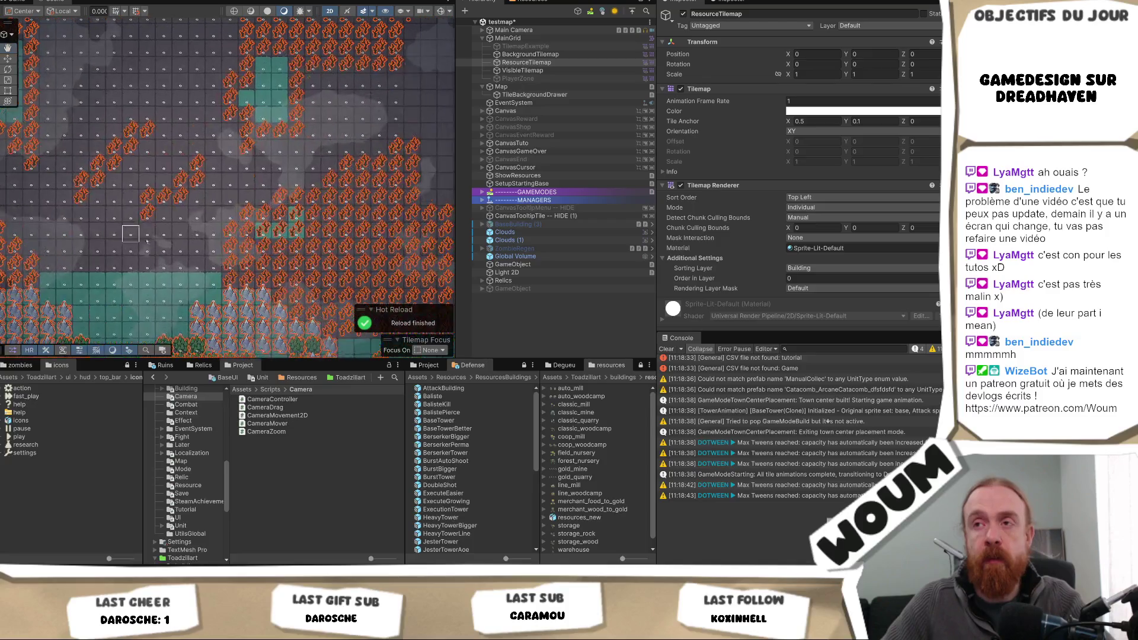
drag(270, 234, 298, 227)
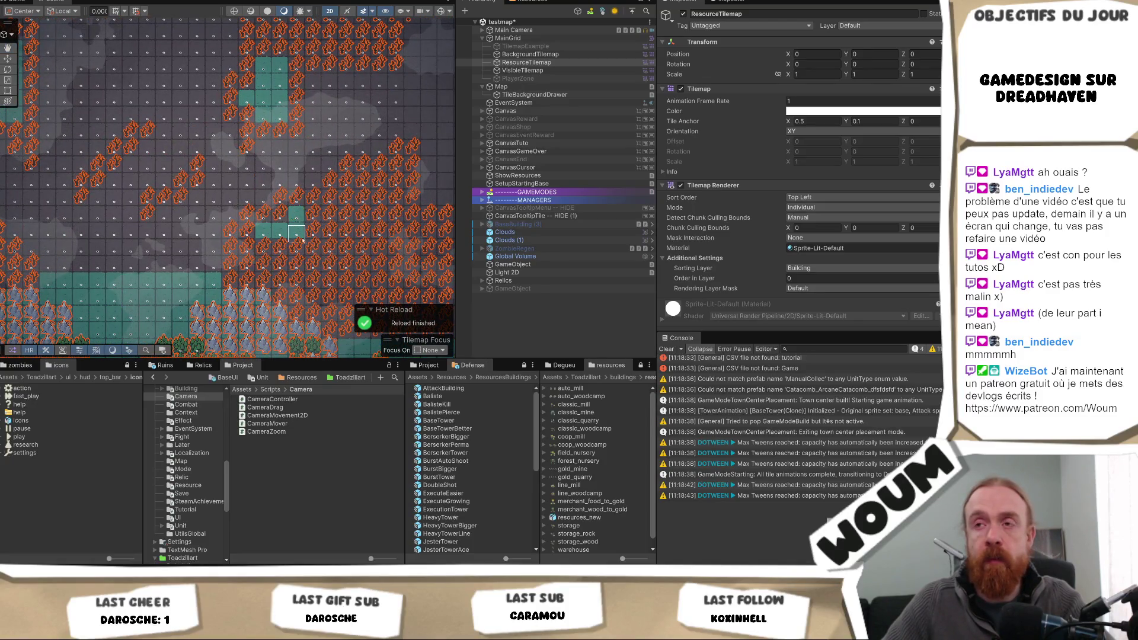
drag(208, 178, 217, 214)
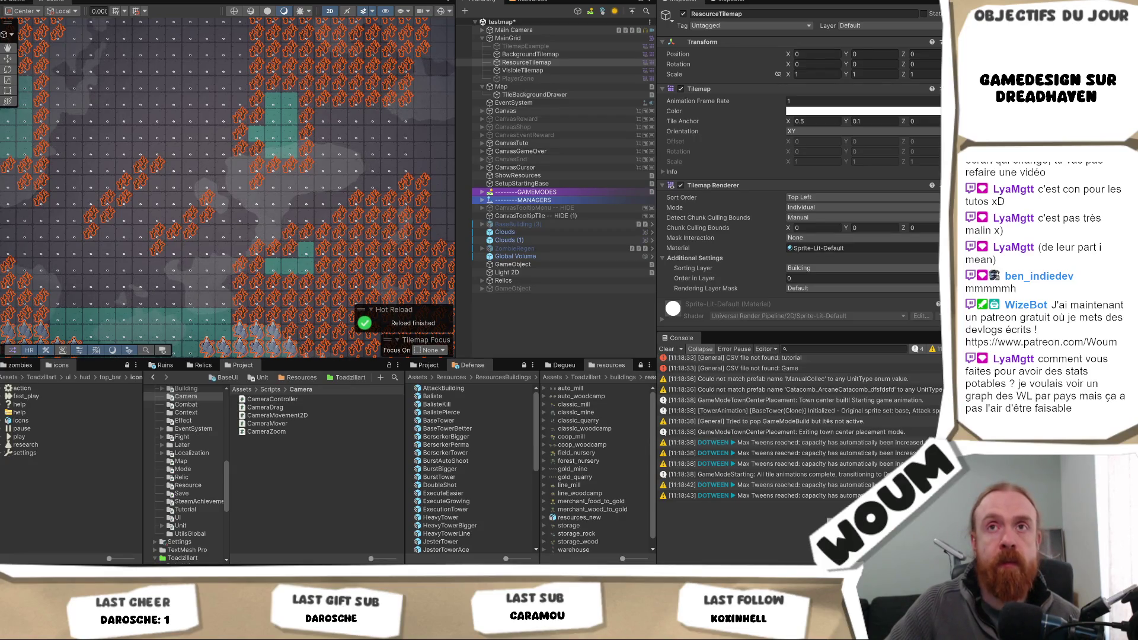
key(ctrl+2)
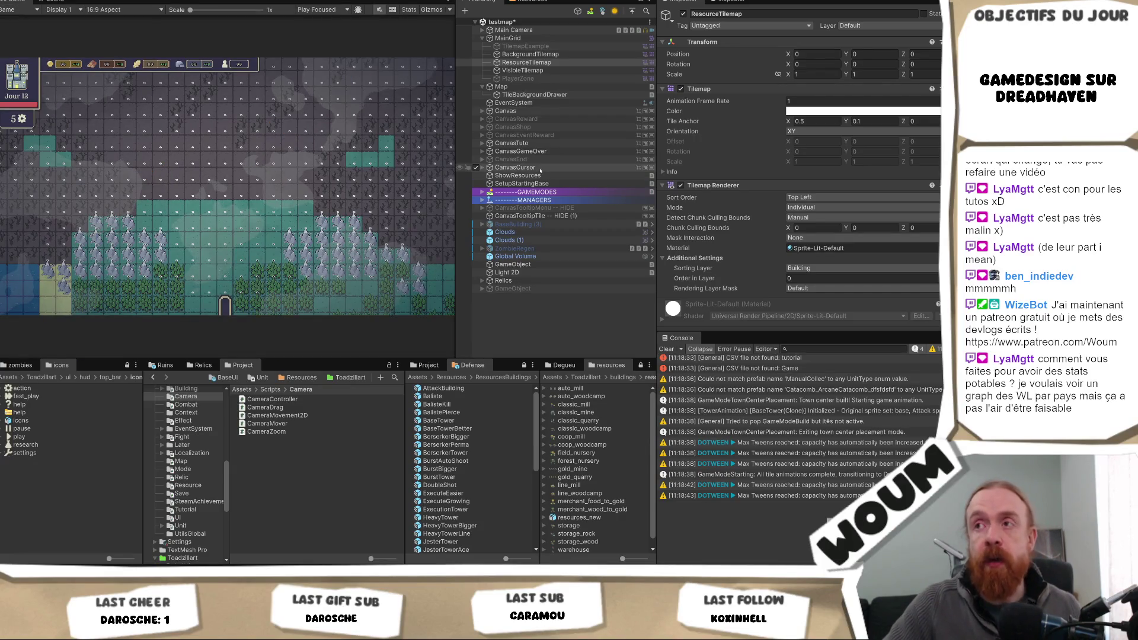
click(522, 70)
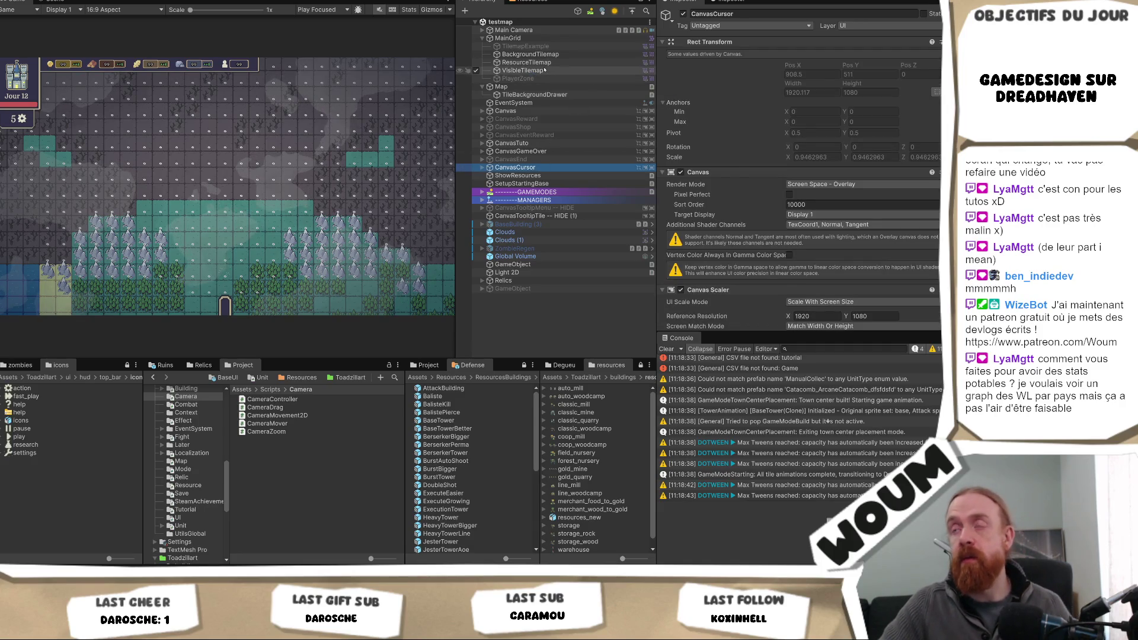
click(683, 14)
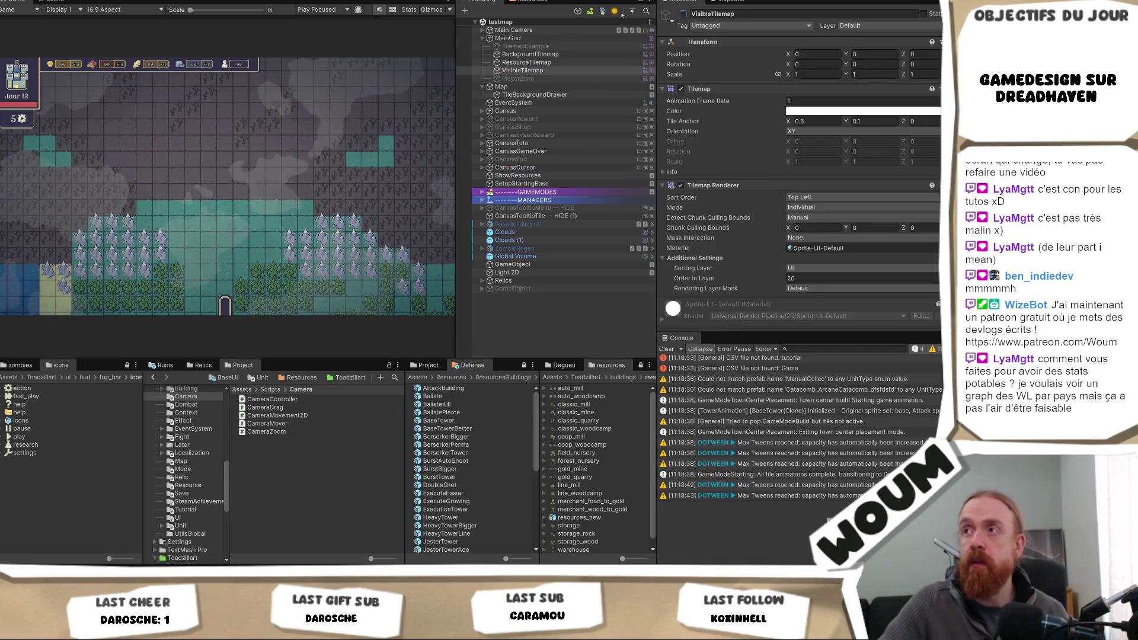
click(518, 78)
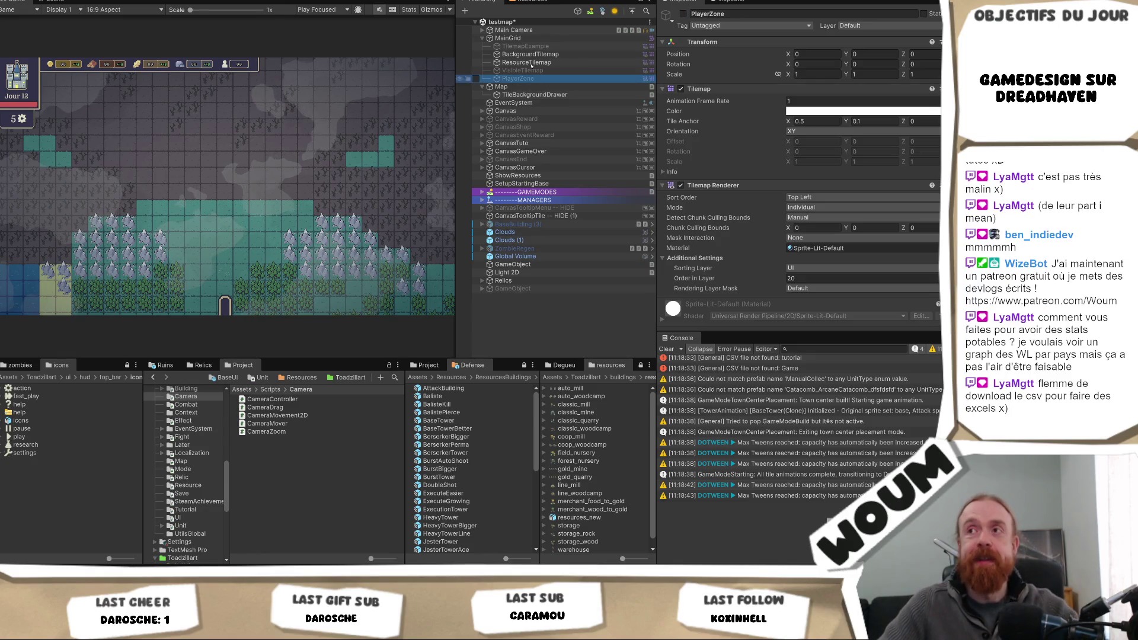
key(ctrl+p)
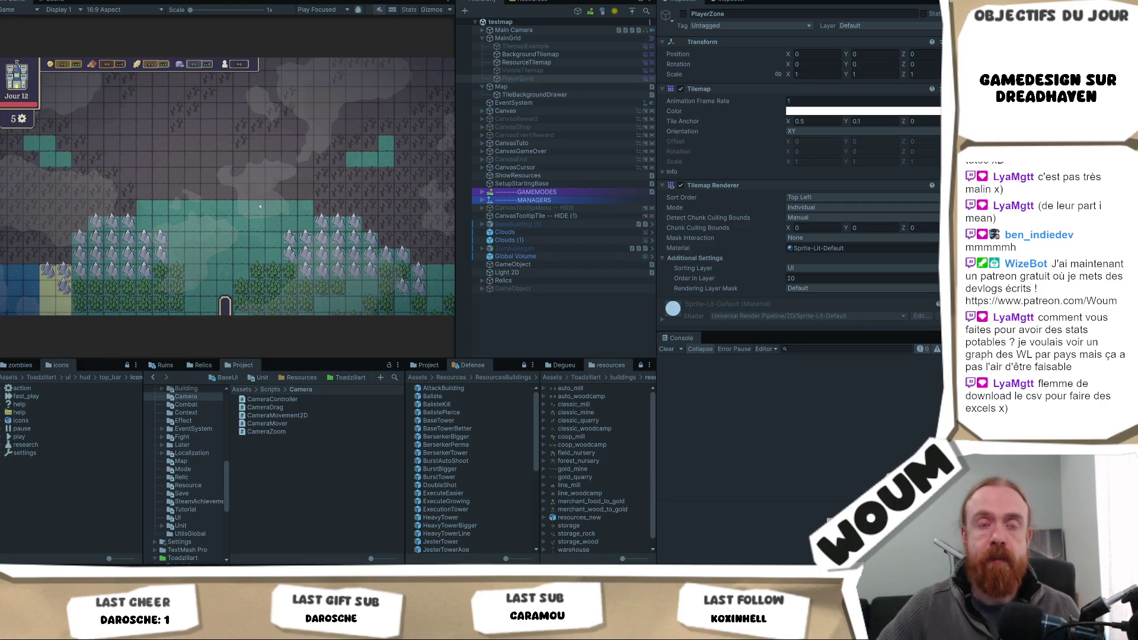
key(ctrl+p)
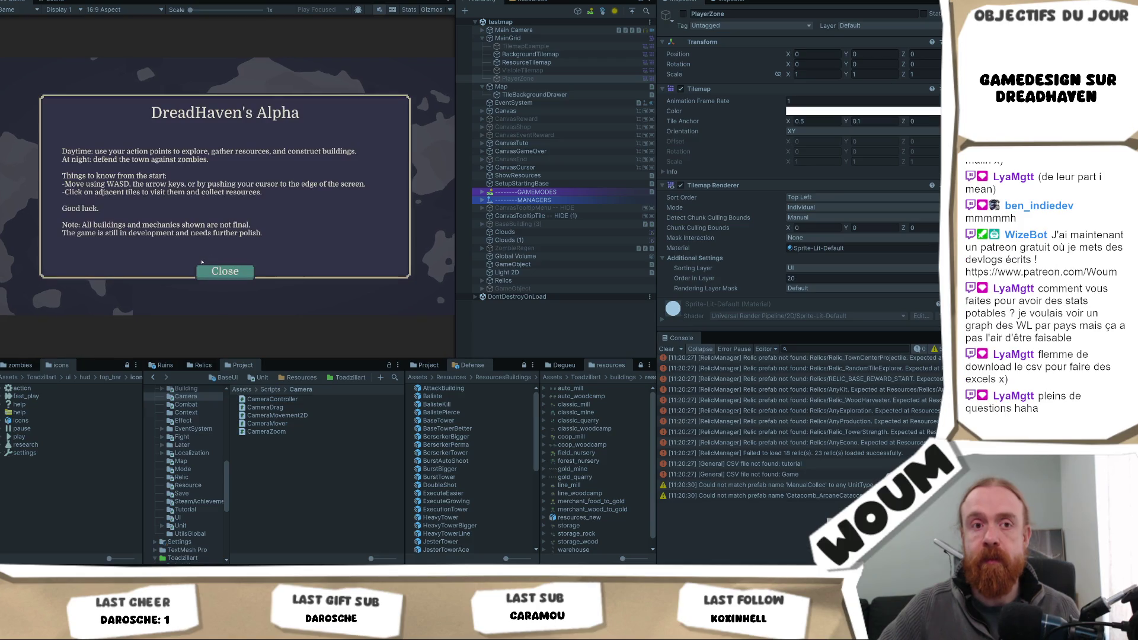
- Dismiss the intro, place the town center, pan the game map, then return to Scene view
click(225, 267)
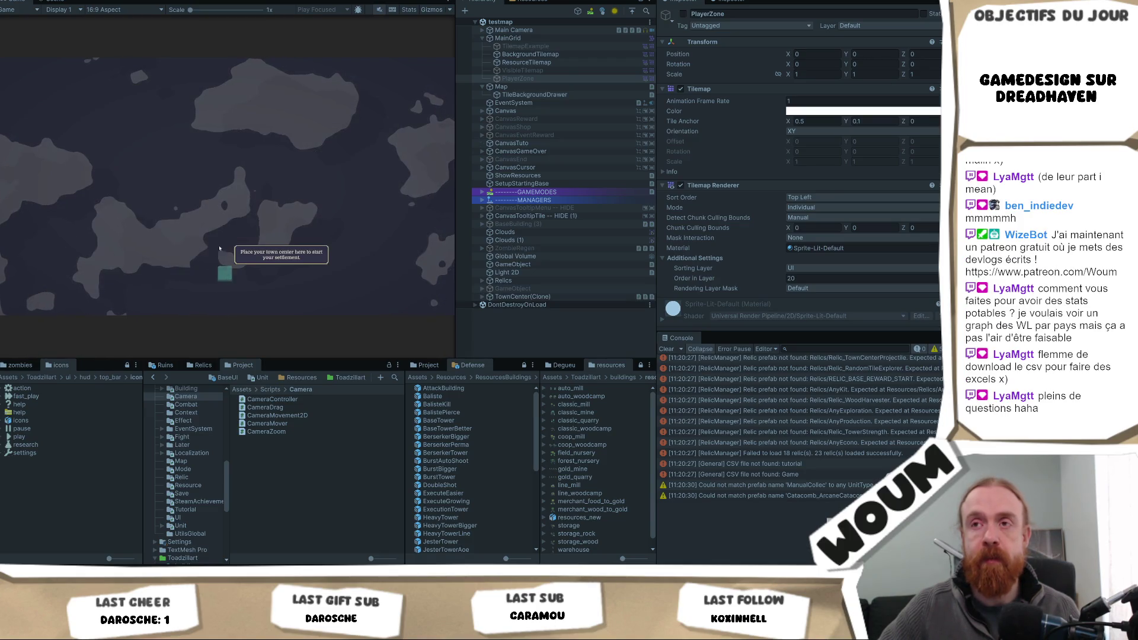
click(226, 270)
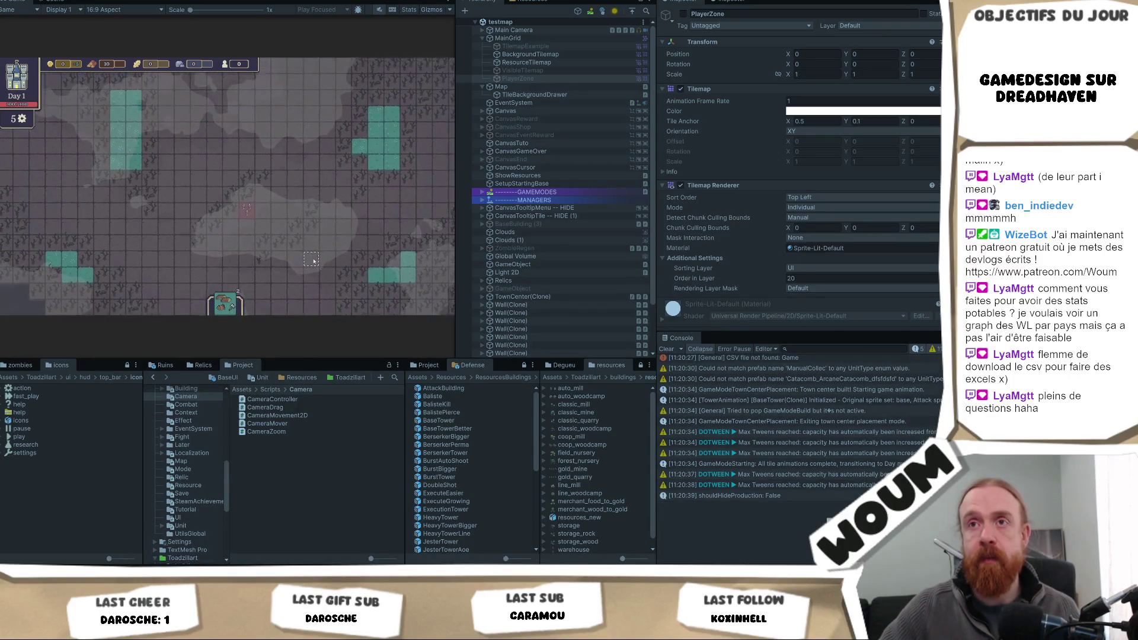
mouse_move(313, 261)
mouse_down()
mouse_move(300, 278)
mouse_move(313, 295)
mouse_up()
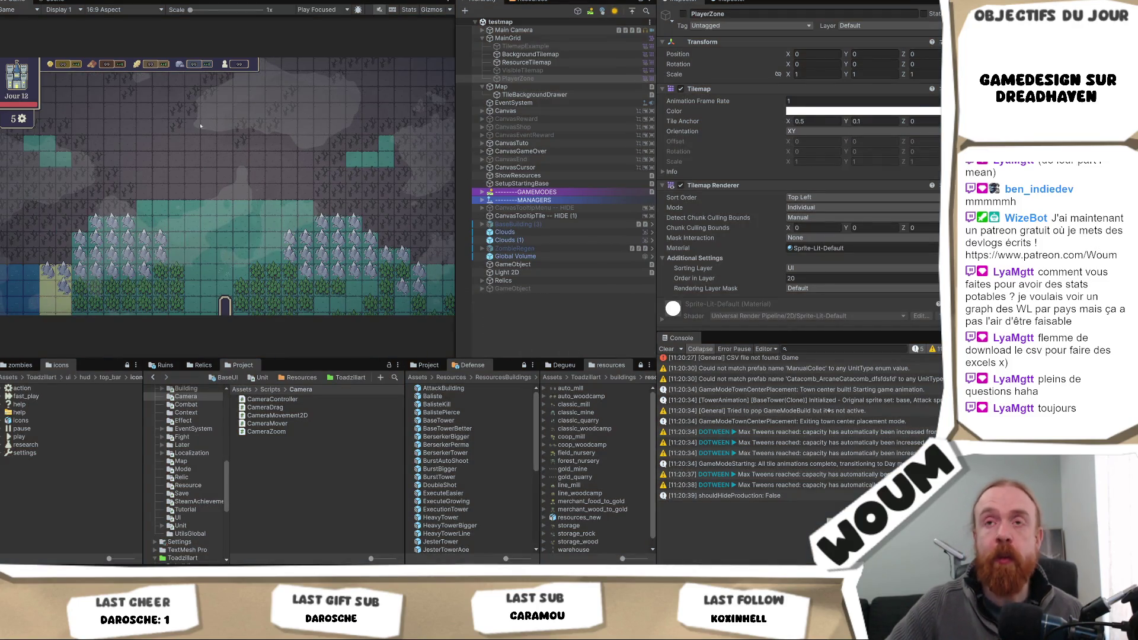
key(ctrl+1)
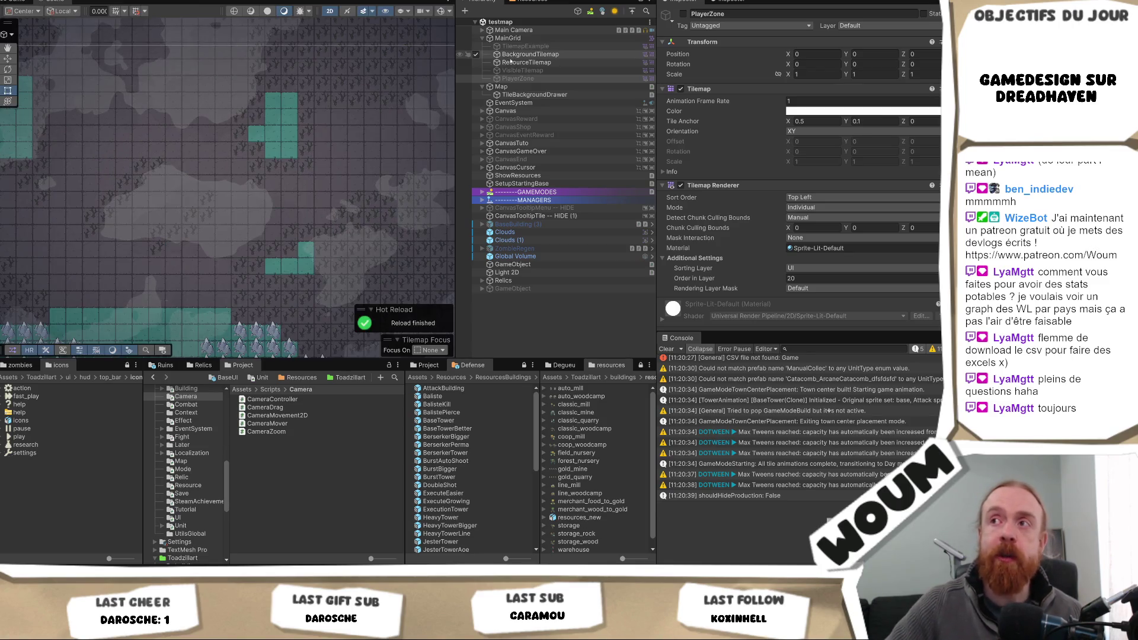
- Pan across the ResourceTilemap and touch up the resource tree tiles
click(277, 232)
key(f)
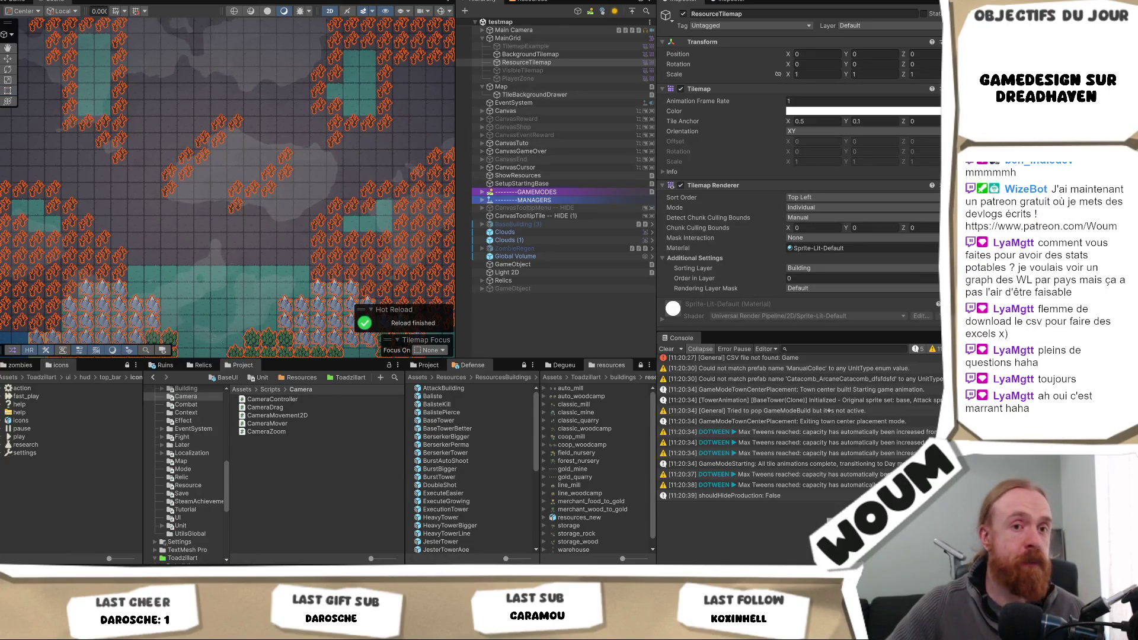
mouse_move(219, 258)
mouse_down()
mouse_move(300, 220)
mouse_move(107, 259)
mouse_up()
drag(53, 177, 138, 210)
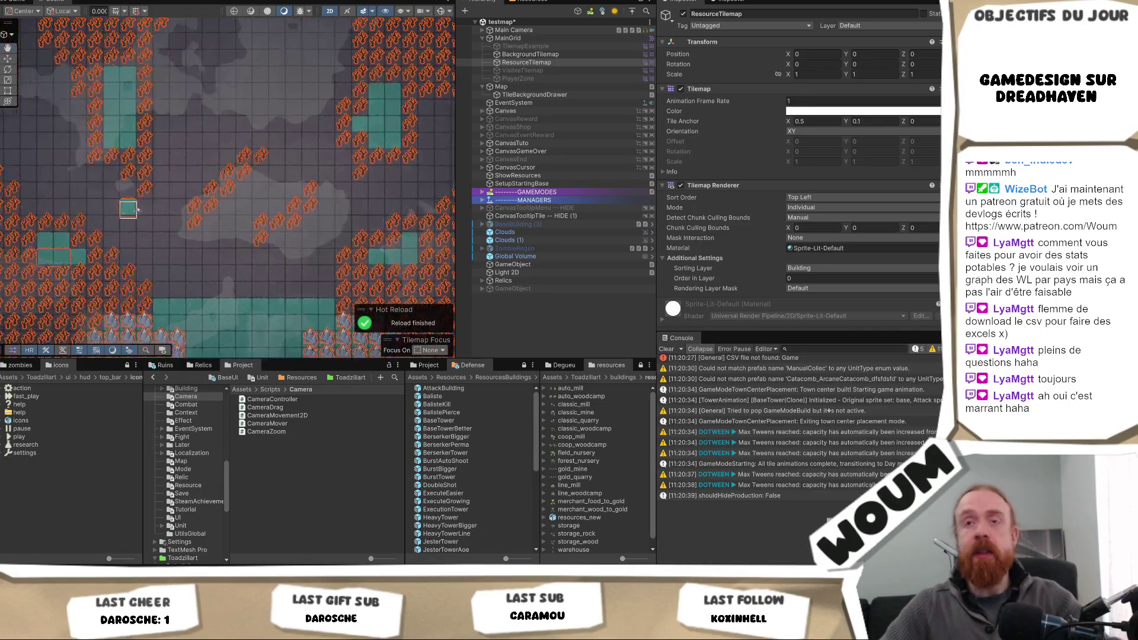
- Save the testmap scene and make BackgroundTilemap the active layer in the Hierarchy
key(ctrl+s)
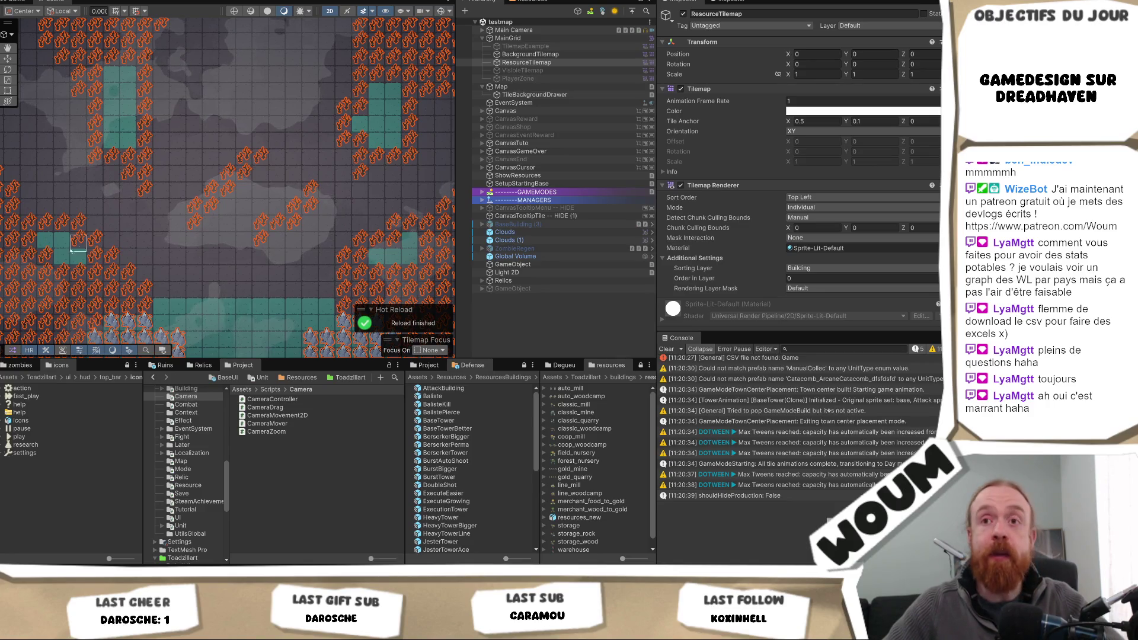
drag(305, 253, 224, 259)
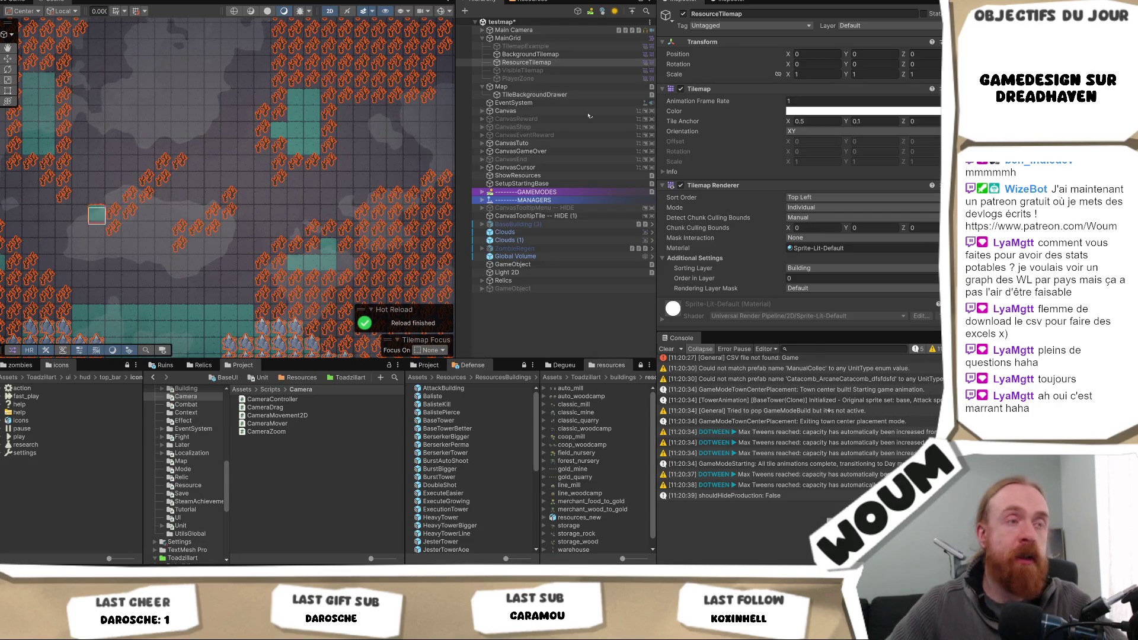
click(507, 55)
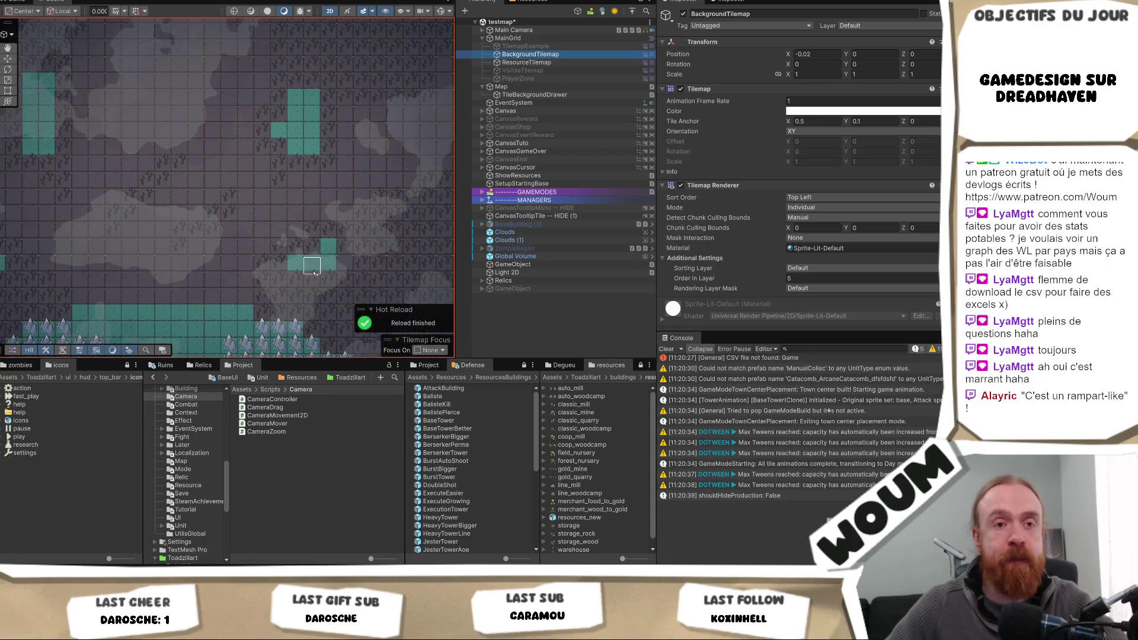
- Paint two teal tiles onto one background block and erase three teal tiles from it
drag(281, 281, 196, 260)
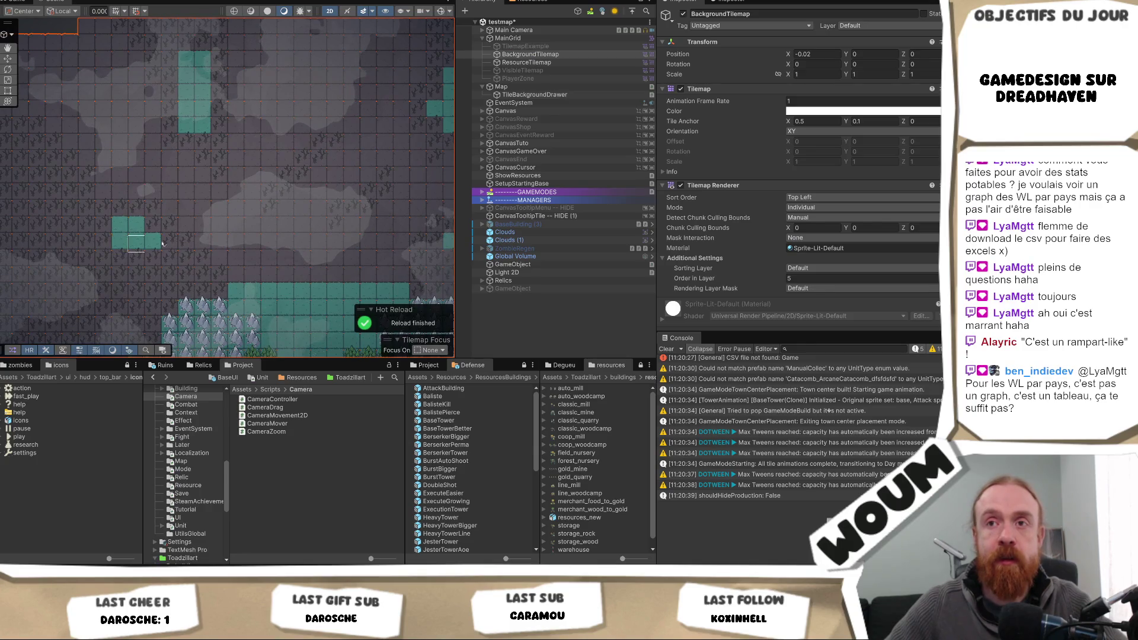
drag(268, 259, 83, 258)
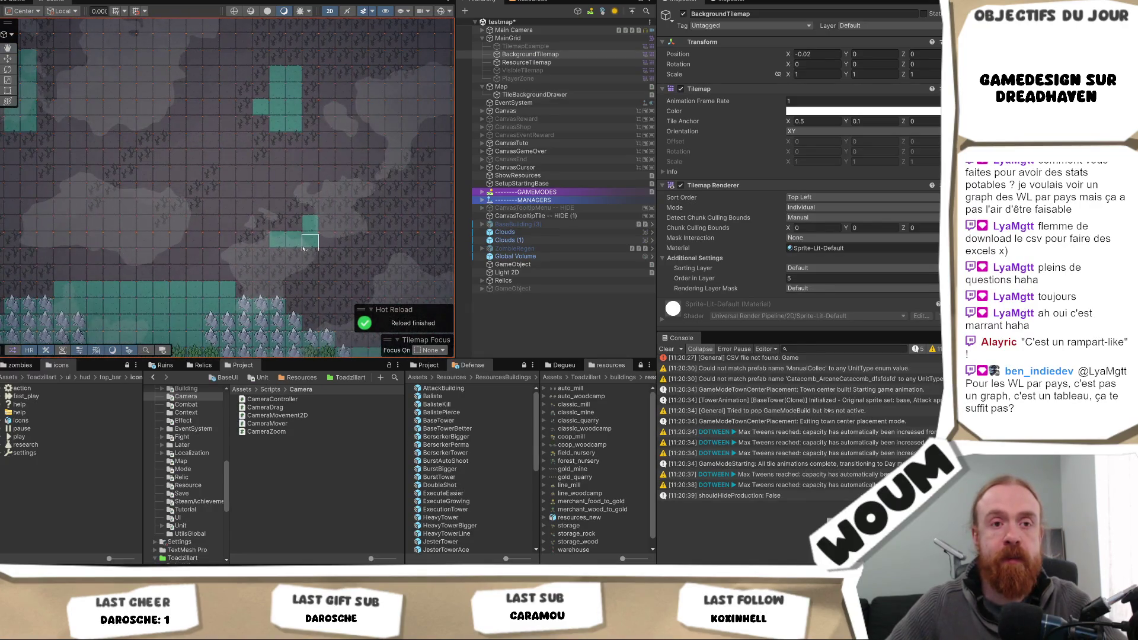
scroll(303, 248, down, 2)
scroll(331, 247, up, 3)
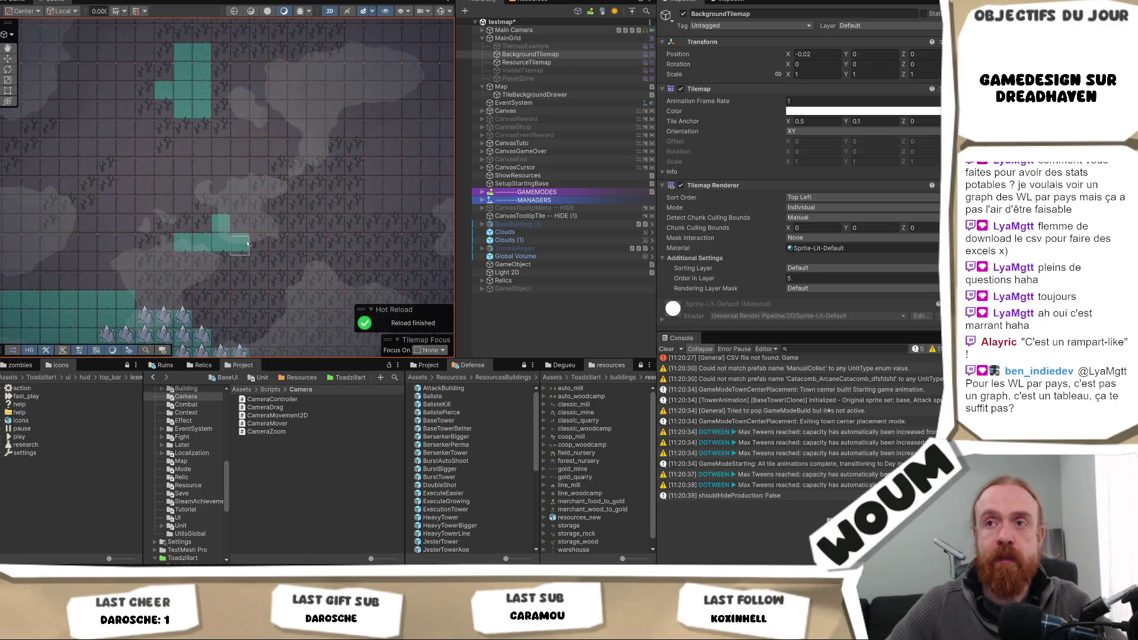
drag(246, 243, 242, 224)
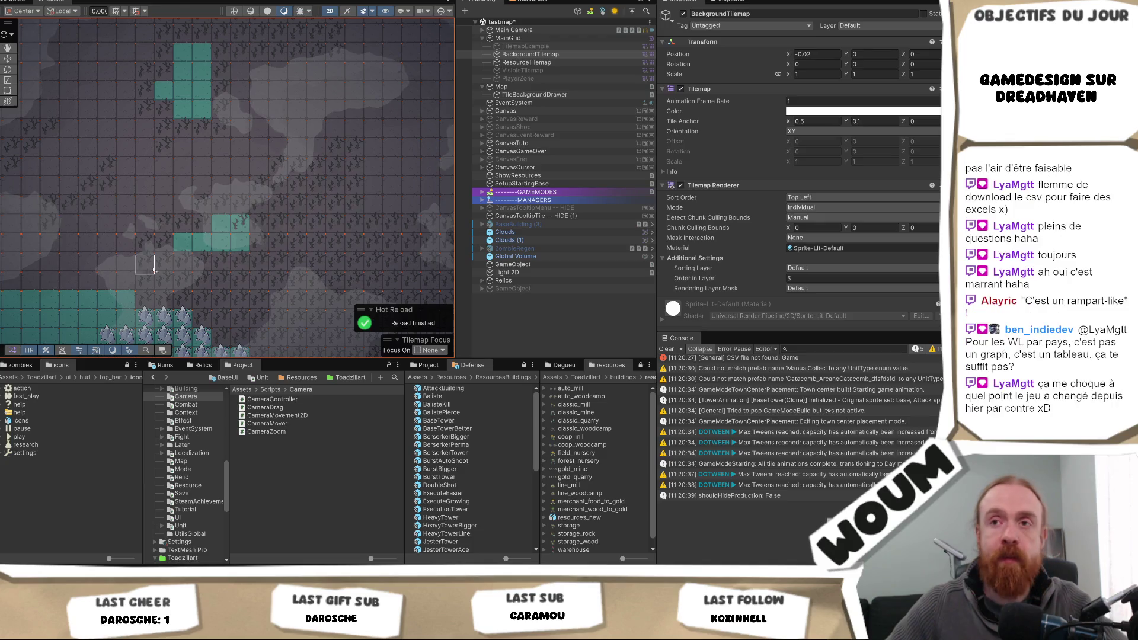
shift+click(183, 244)
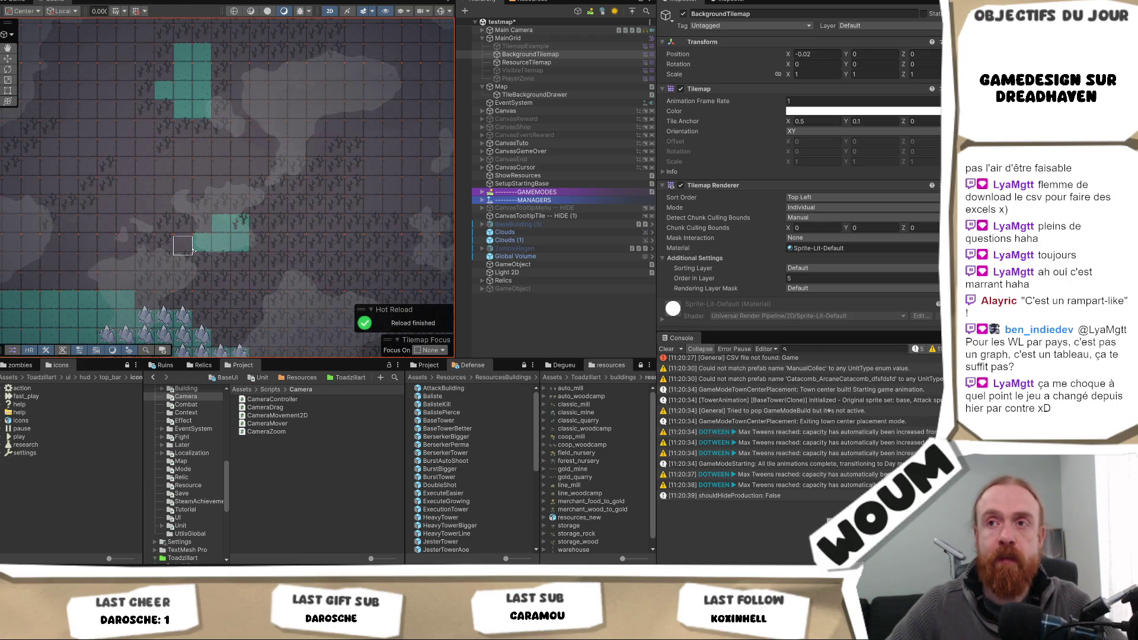
shift+click(203, 242)
shift+click(221, 242)
- Fill the gaps in the left teal block and add a tile to the right block
mouse_move(203, 273)
mouse_down()
mouse_move(348, 259)
mouse_move(431, 285)
mouse_up()
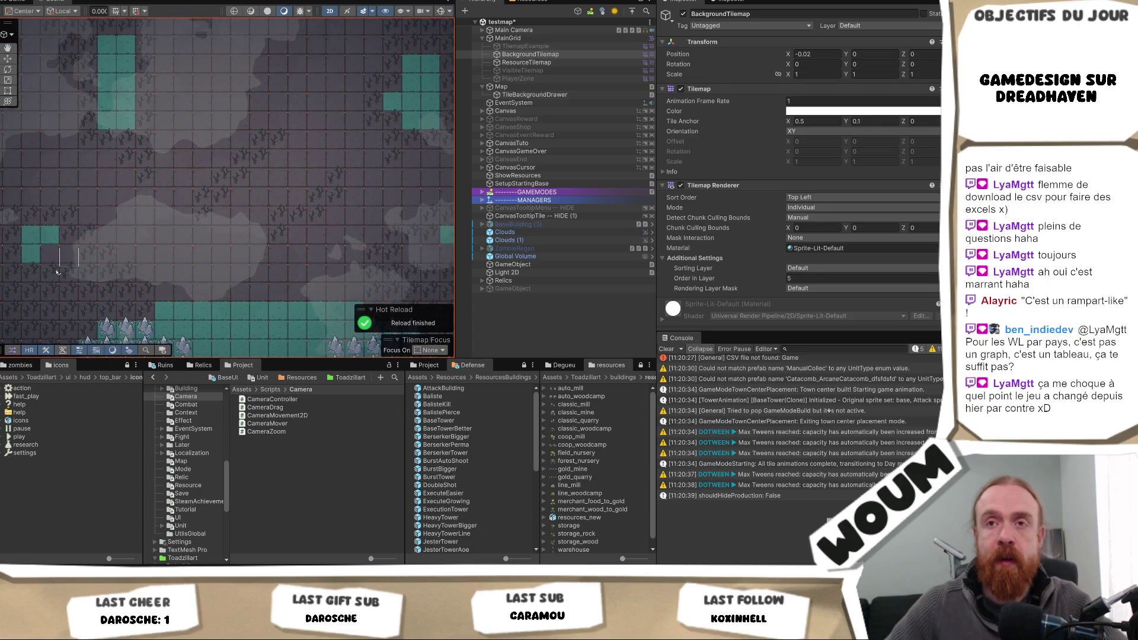
click(68, 256)
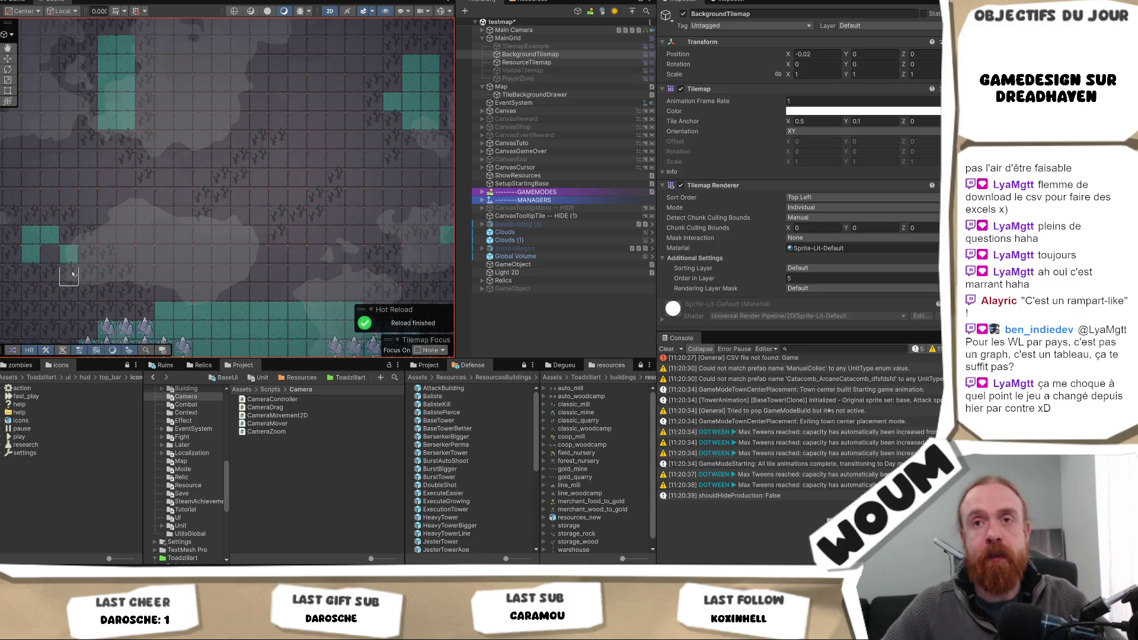
click(50, 255)
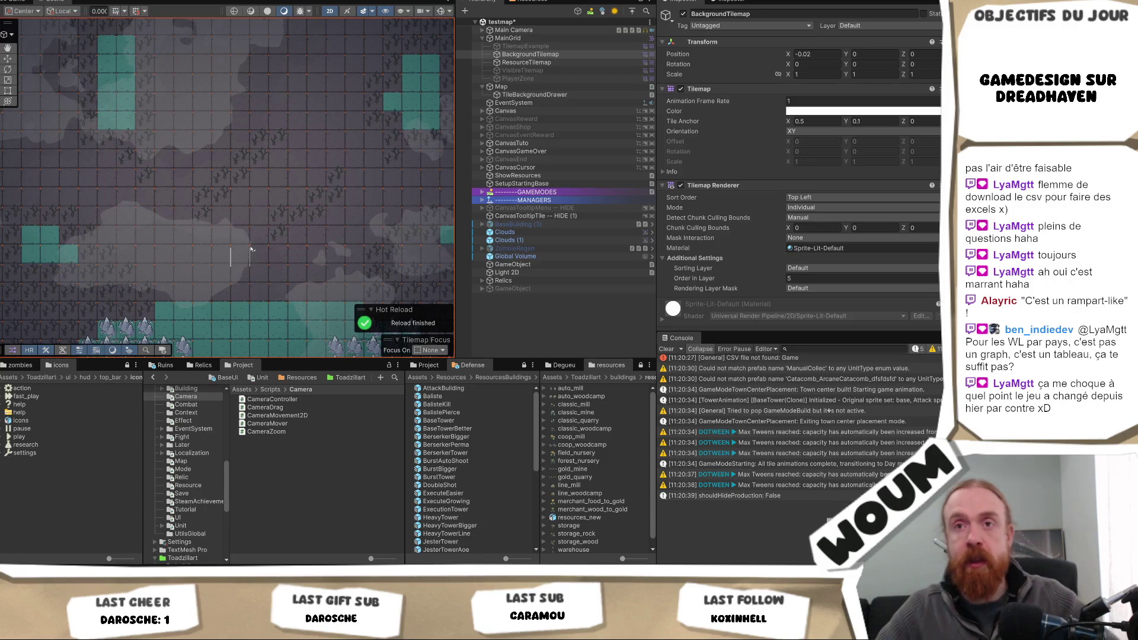
drag(251, 249, 145, 263)
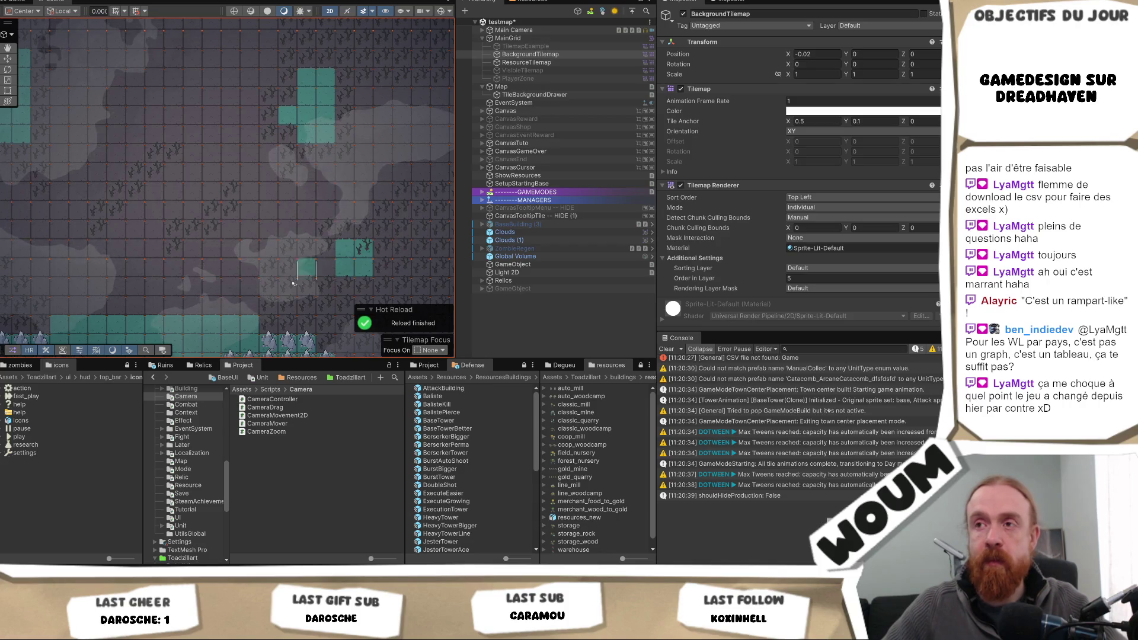
scroll(285, 269, down, 1)
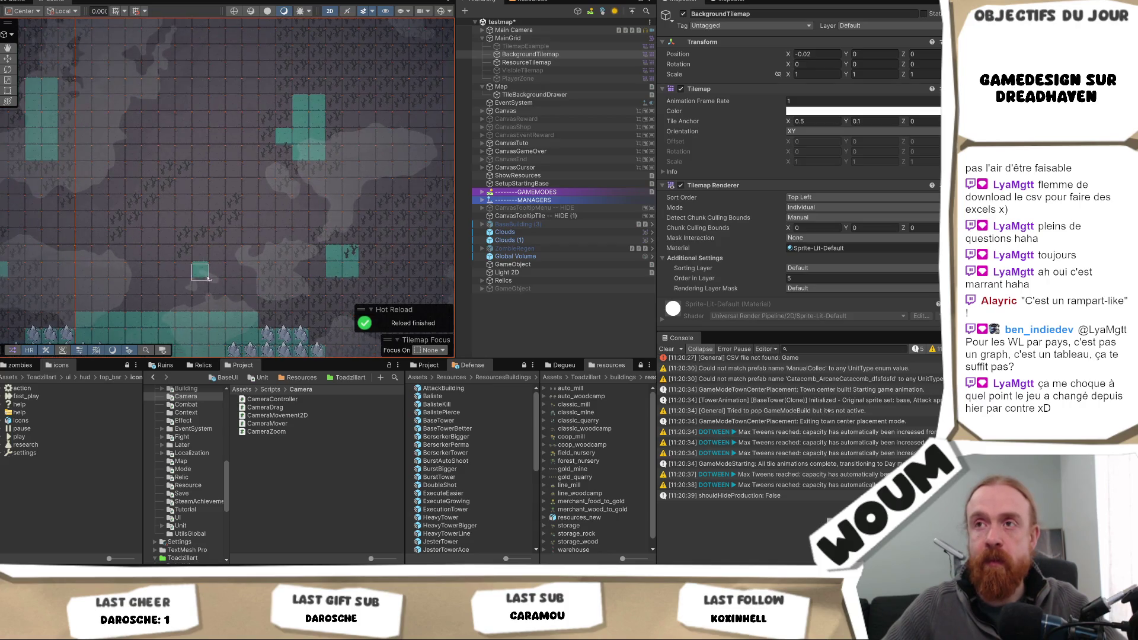
click(367, 255)
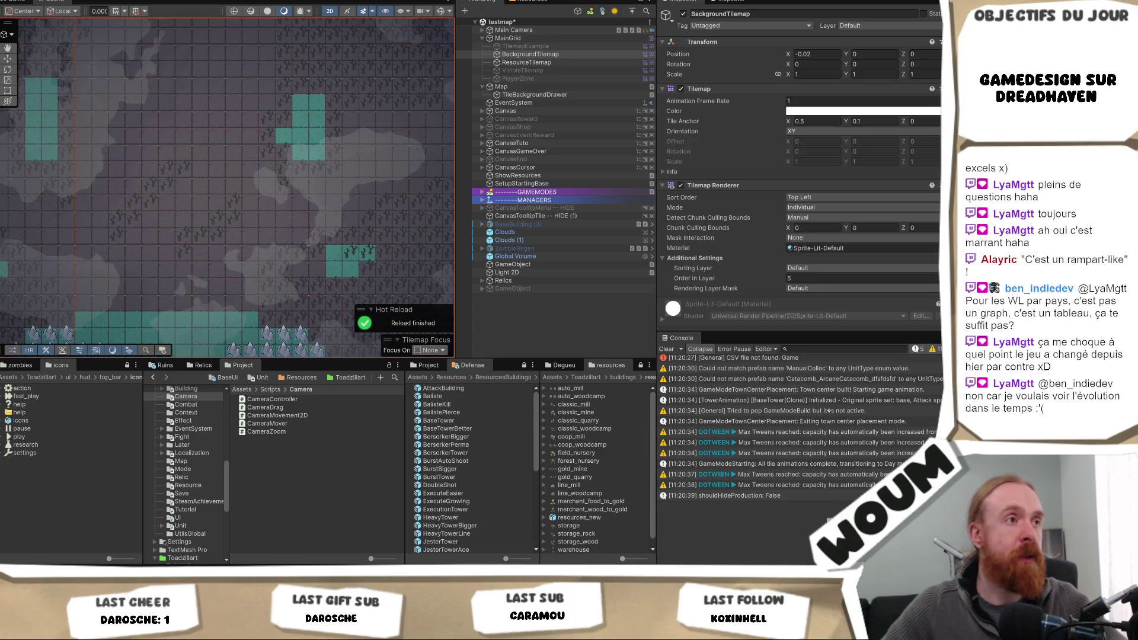
mouse_move(325, 250)
mouse_down()
mouse_move(402, 249)
mouse_move(334, 239)
mouse_up()
scroll(334, 239, up, 1)
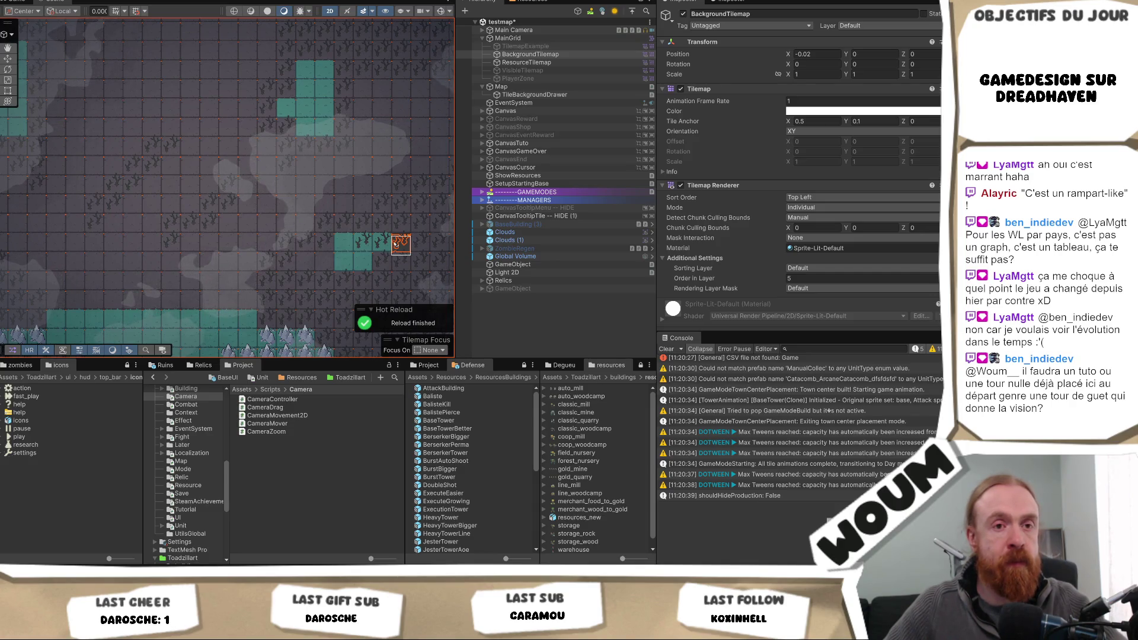
scroll(356, 276, up, 1)
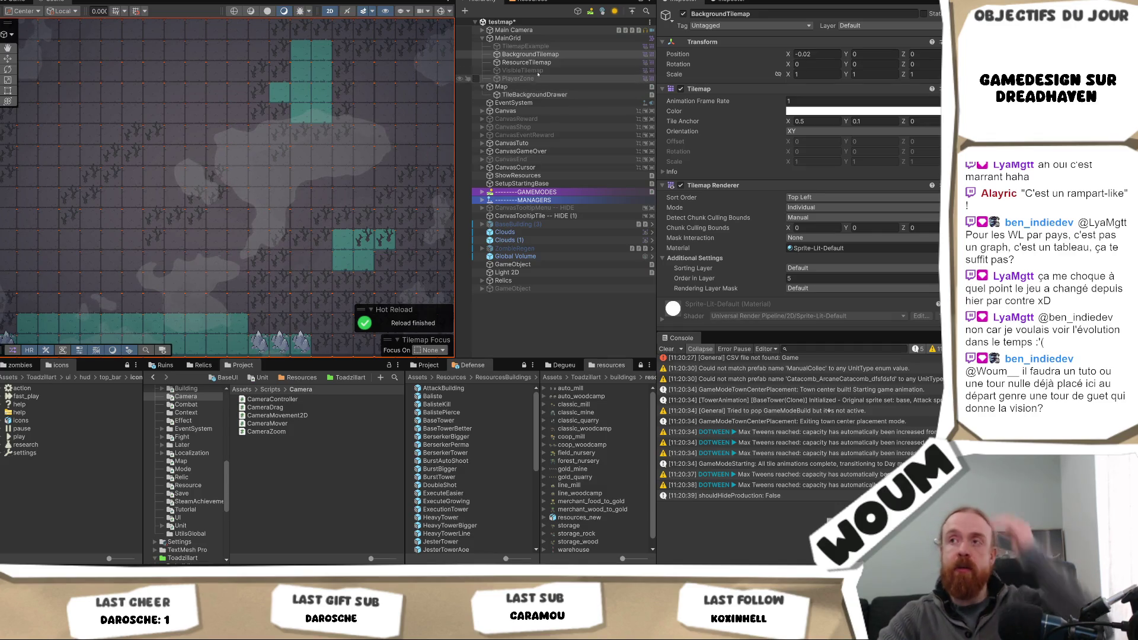
- Switch the edited layer back to ResourceTilemap in the Hierarchy
click(531, 54)
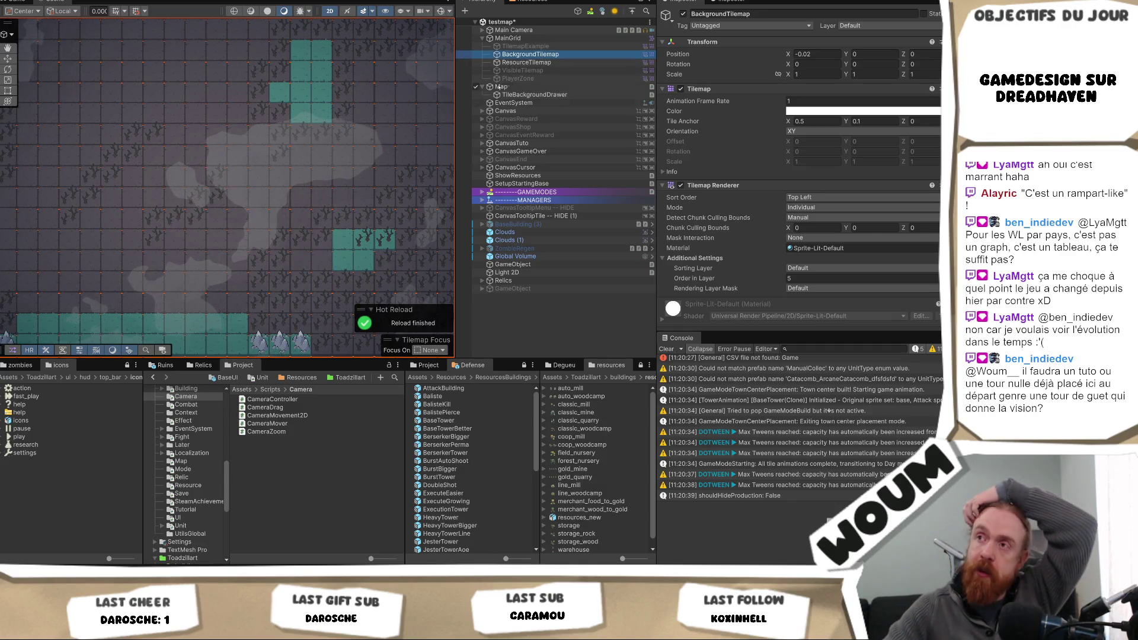
click(529, 63)
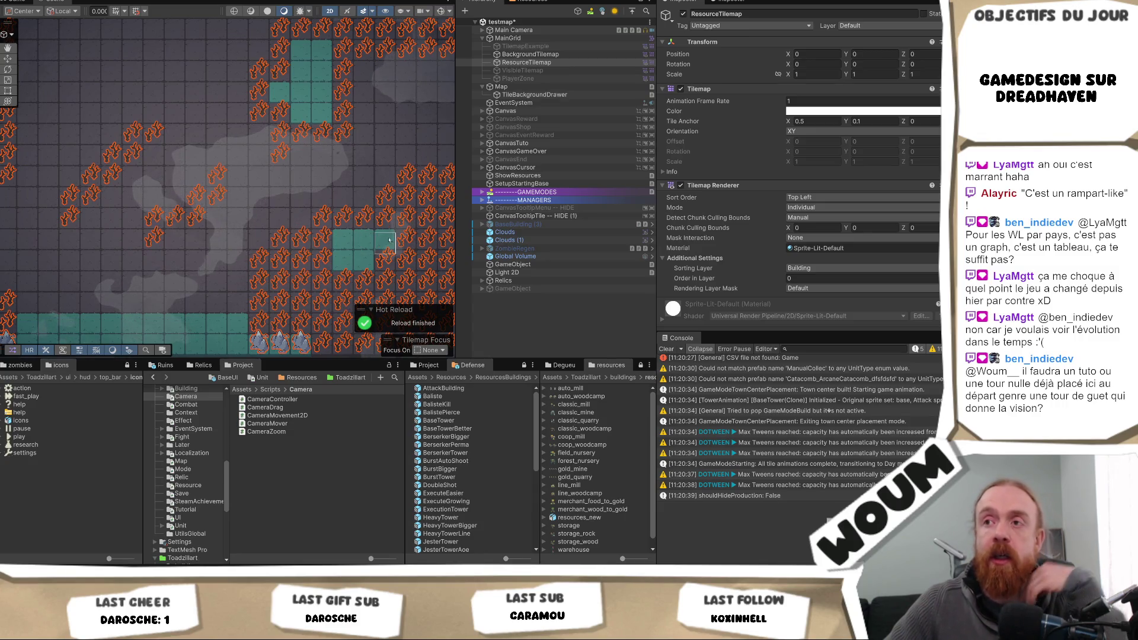
scroll(373, 241, down, 3)
- Pan the Scene view left, switch to the Game tab and start another play-test
drag(217, 243, 77, 236)
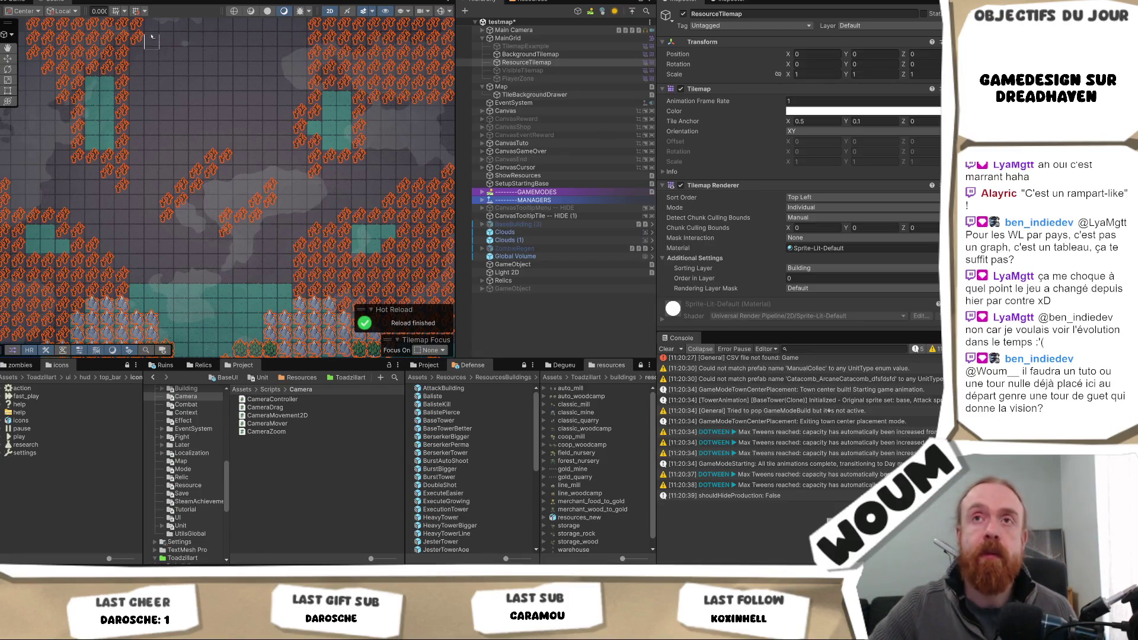
click(12, 3)
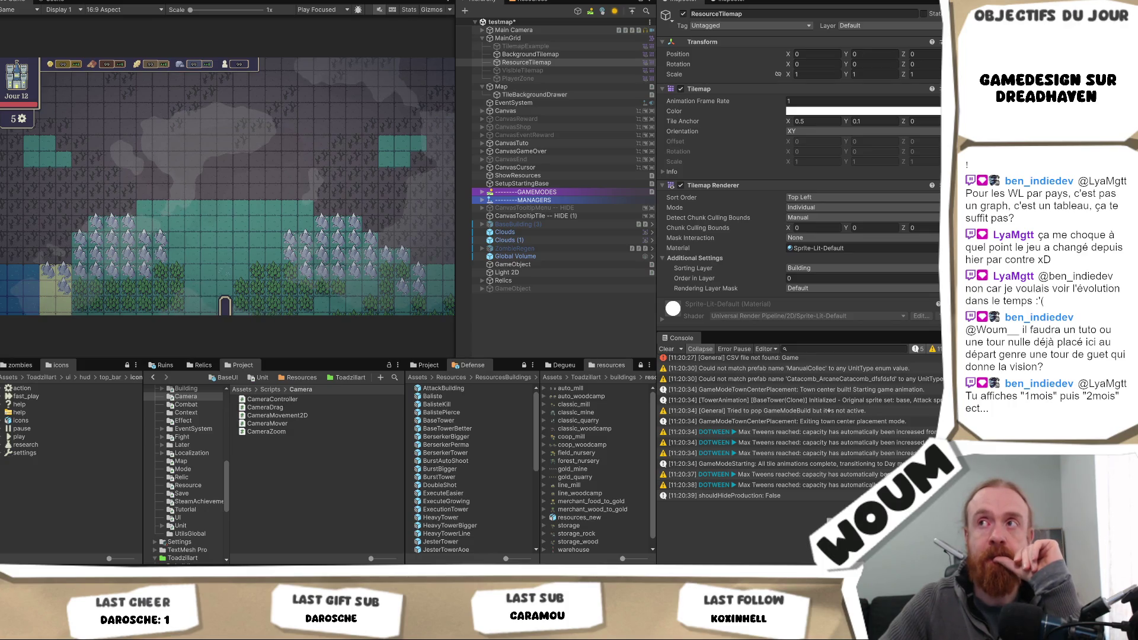
click(326, 102)
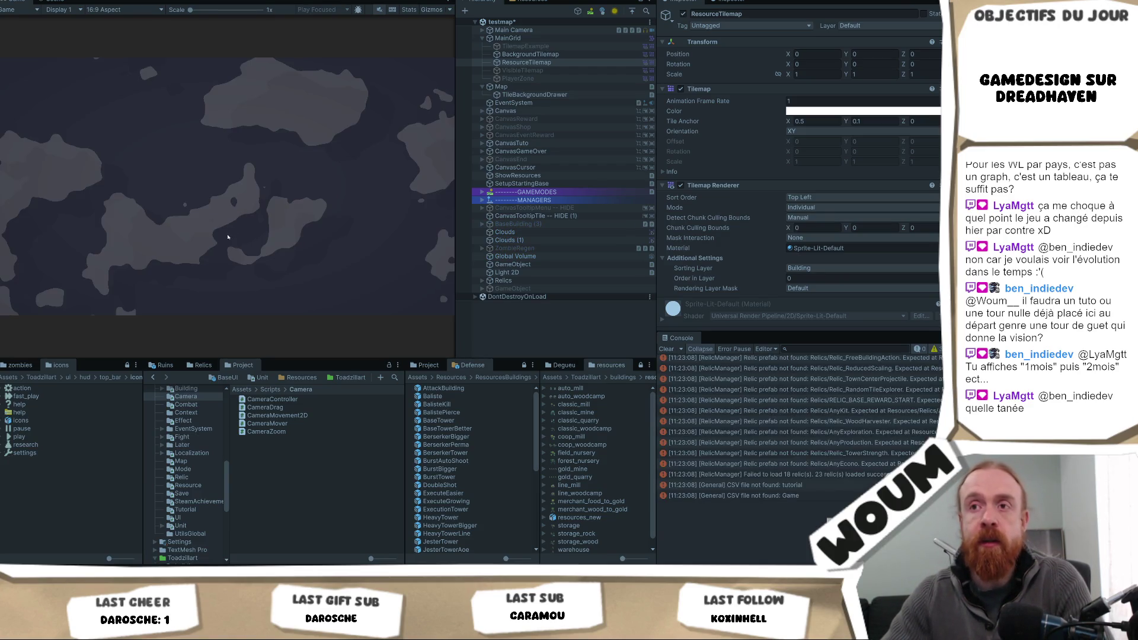
- Dismiss the intro, place the town center and click a tile on the Day 1 map
click(227, 271)
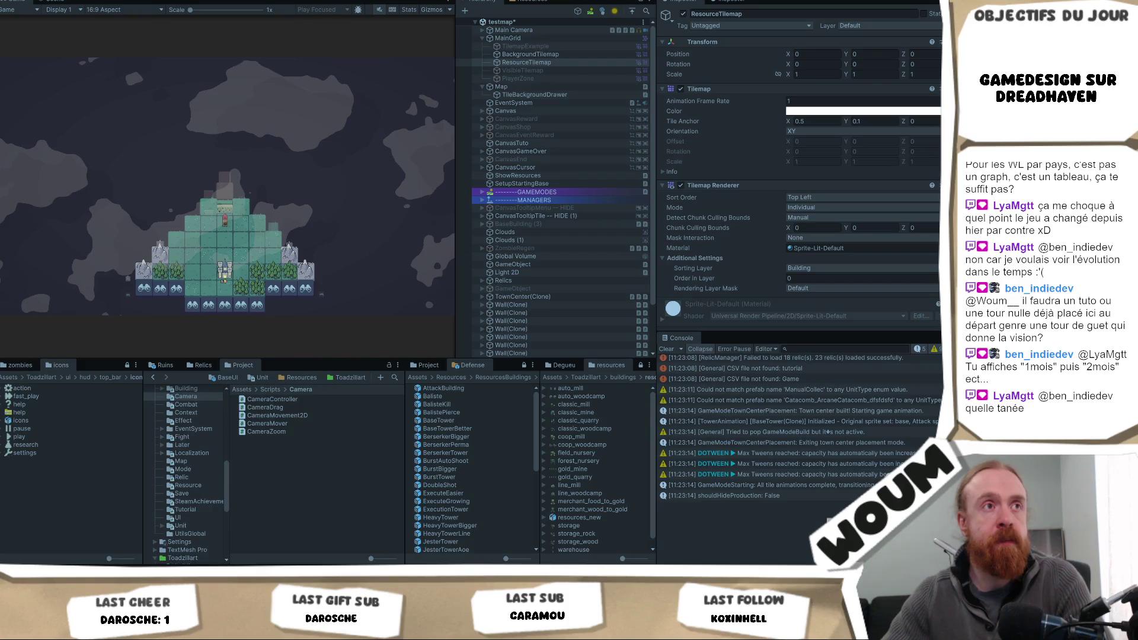
click(321, 181)
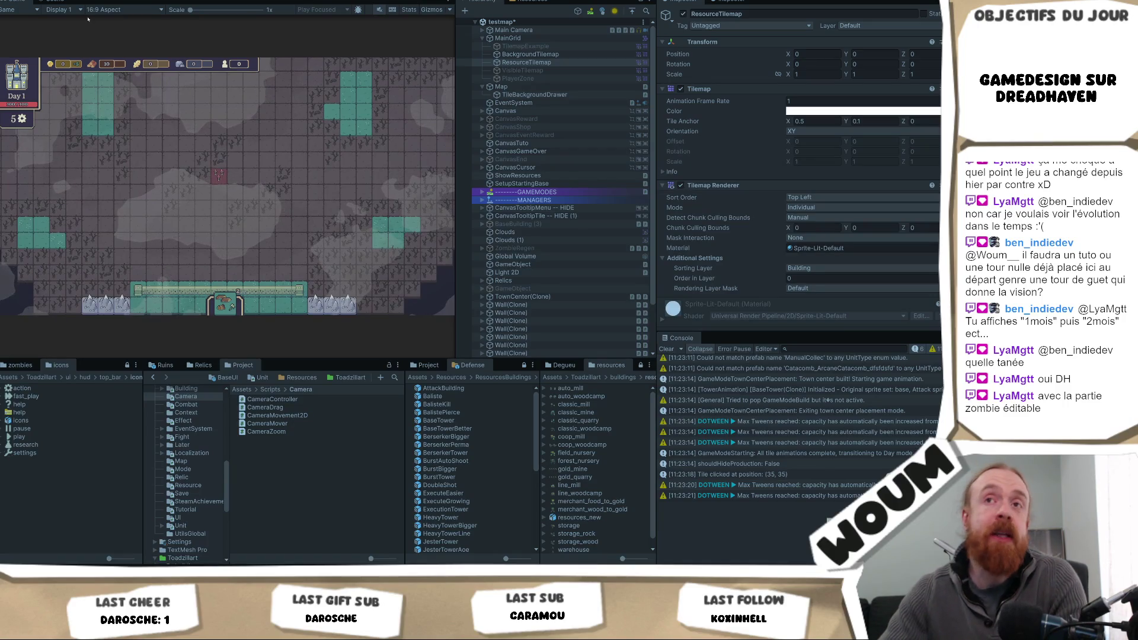
- Pan the game camera with WASD to the map's top edge and down to a zombie tile
right_click(21, 3)
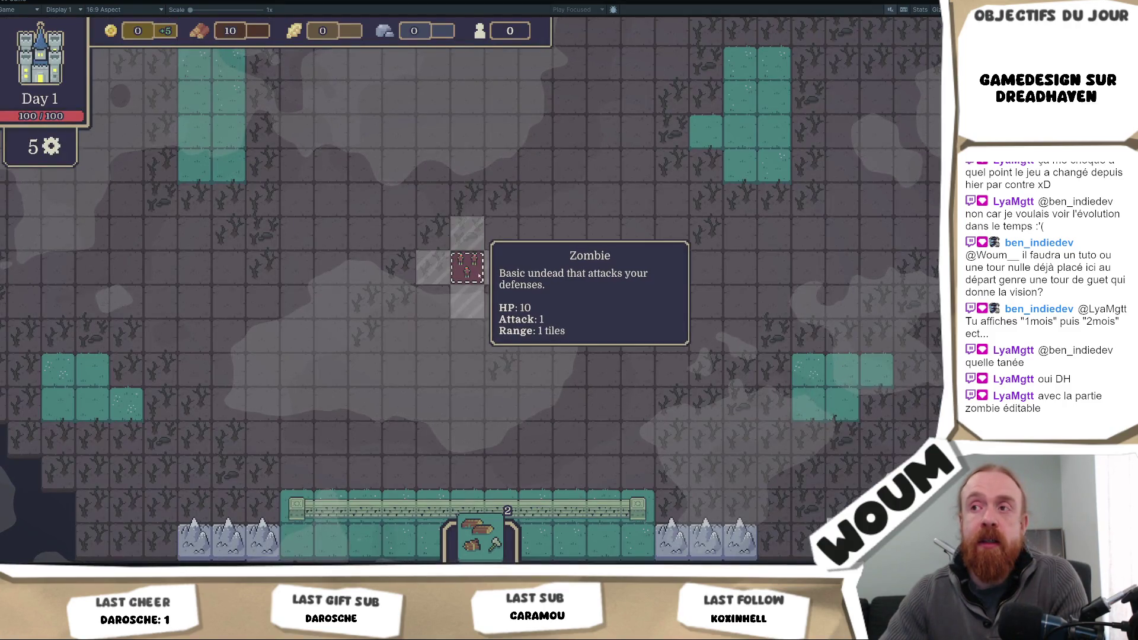
key(w)
key(d)
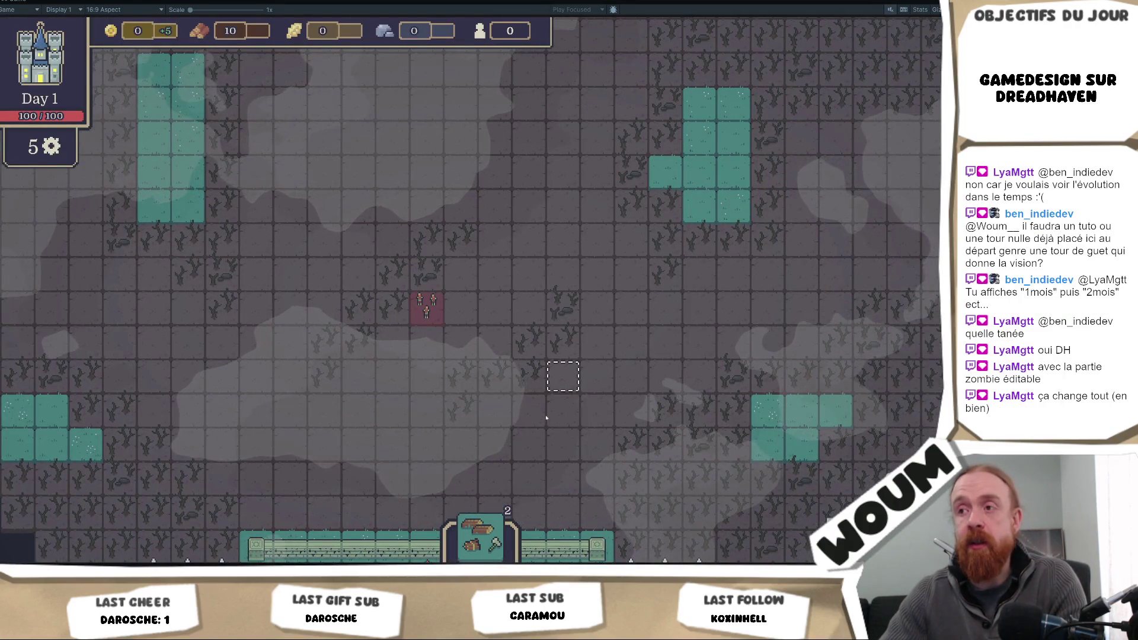
key(w)
key(d)
key(a)
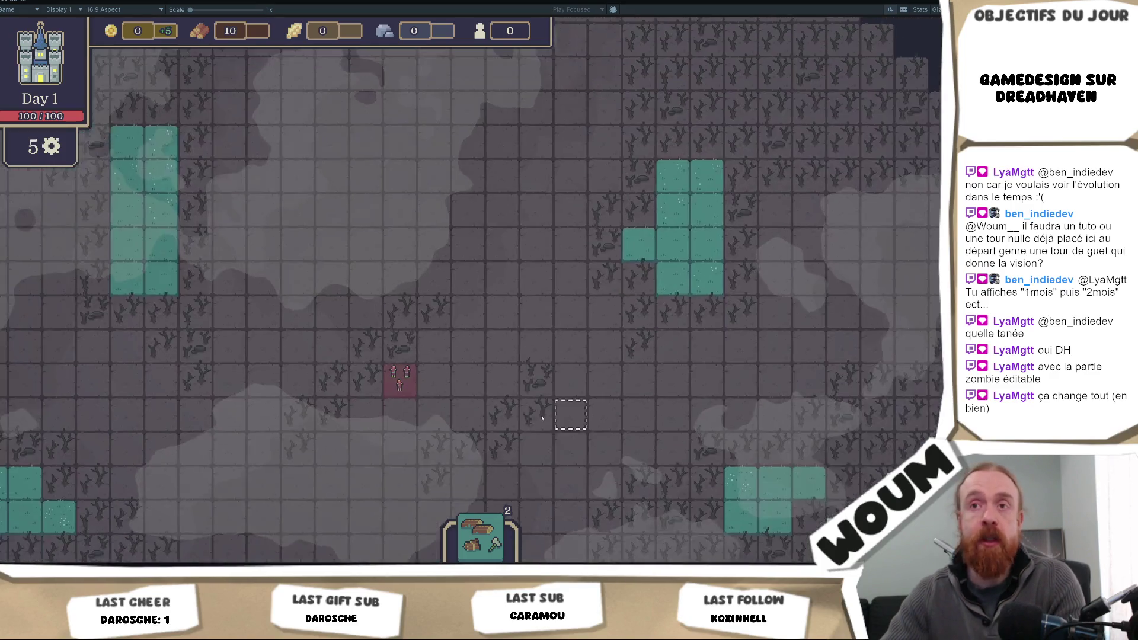
key(w)
key(s)
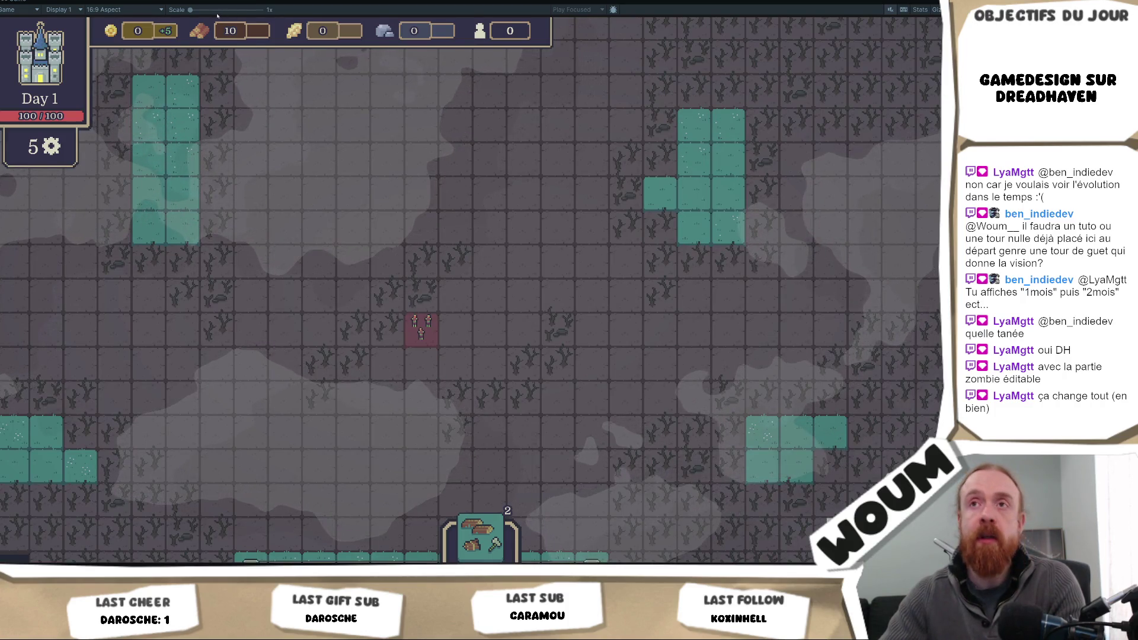
- Restore the editor panels, widen the Game view, and stop the play-test
click(35, 28)
drag(456, 172, 593, 172)
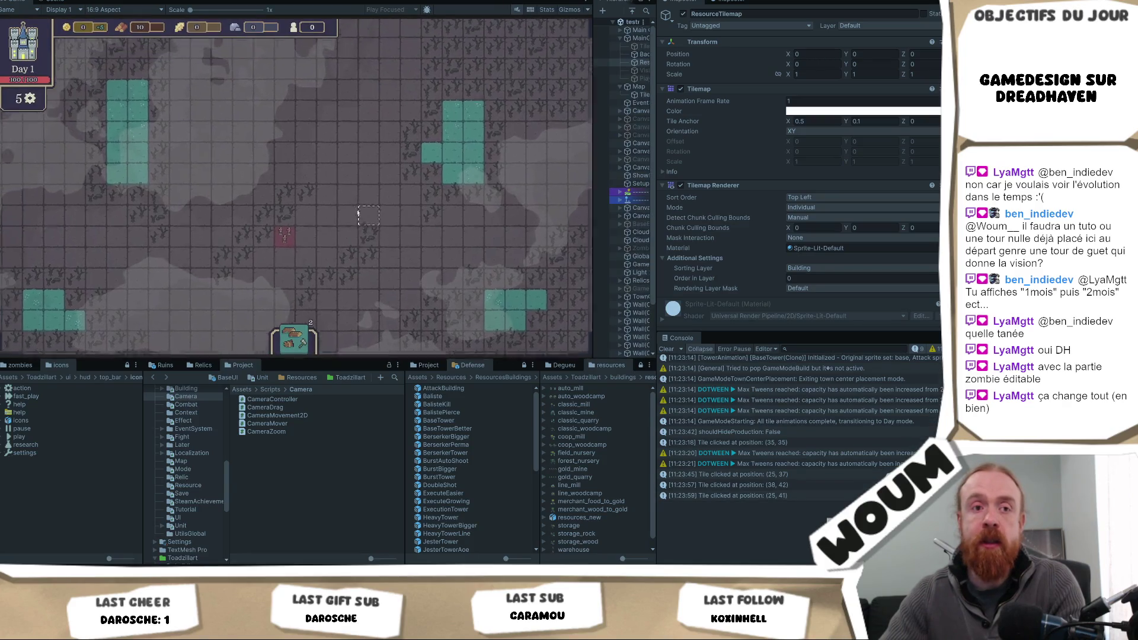
click(286, 208)
key(w)
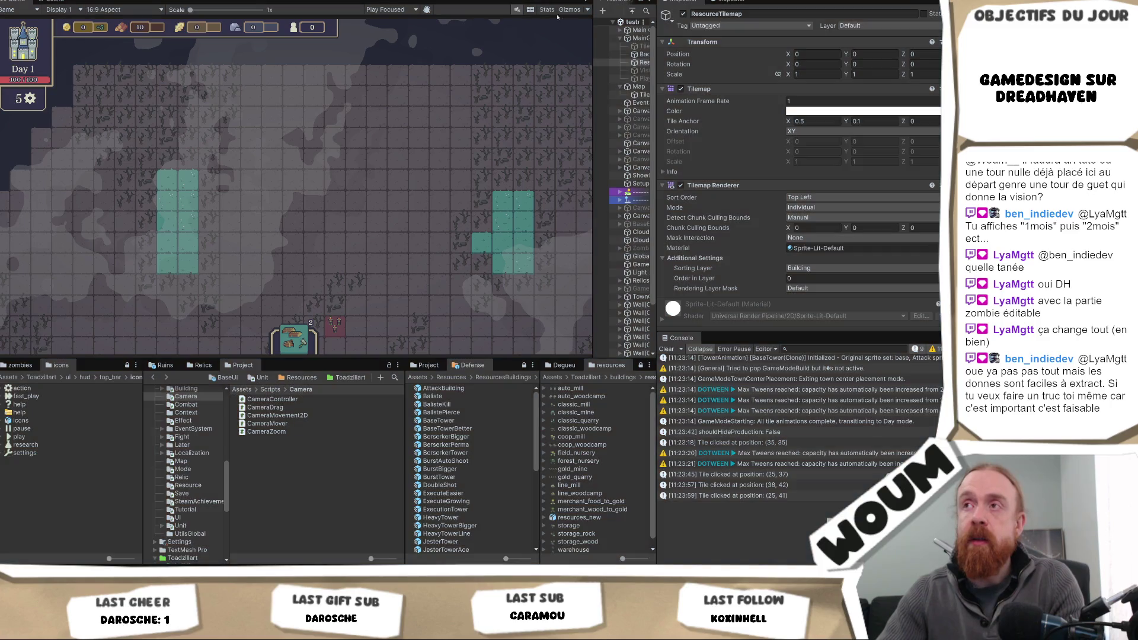
click(629, 62)
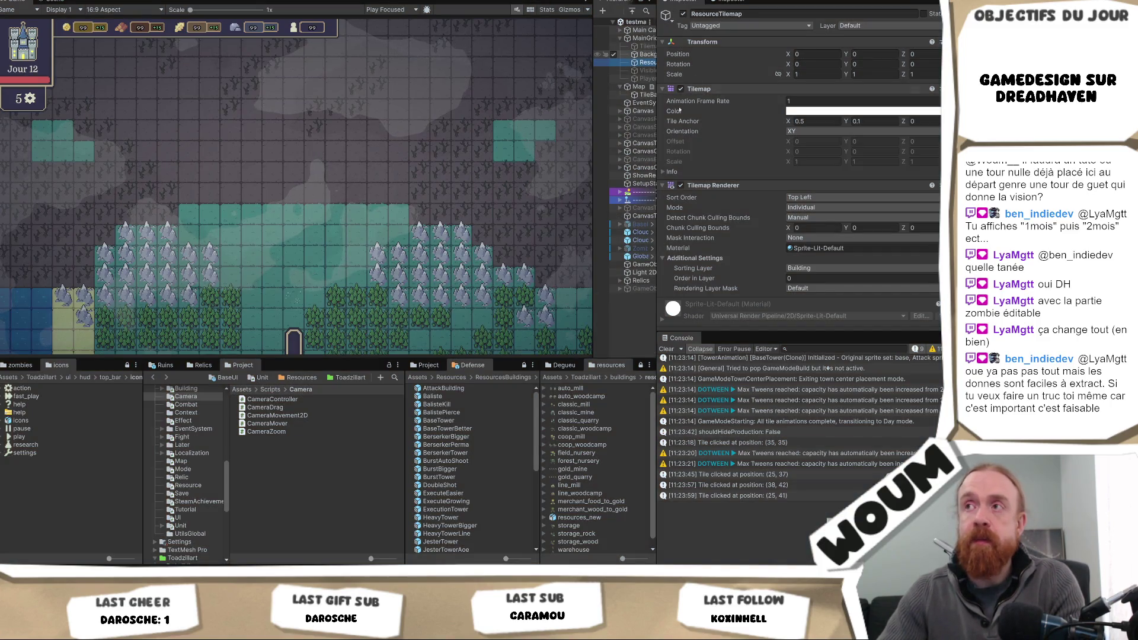
- Give the Hierarchy more room and switch to a zoomed-in Scene view
drag(594, 86, 551, 85)
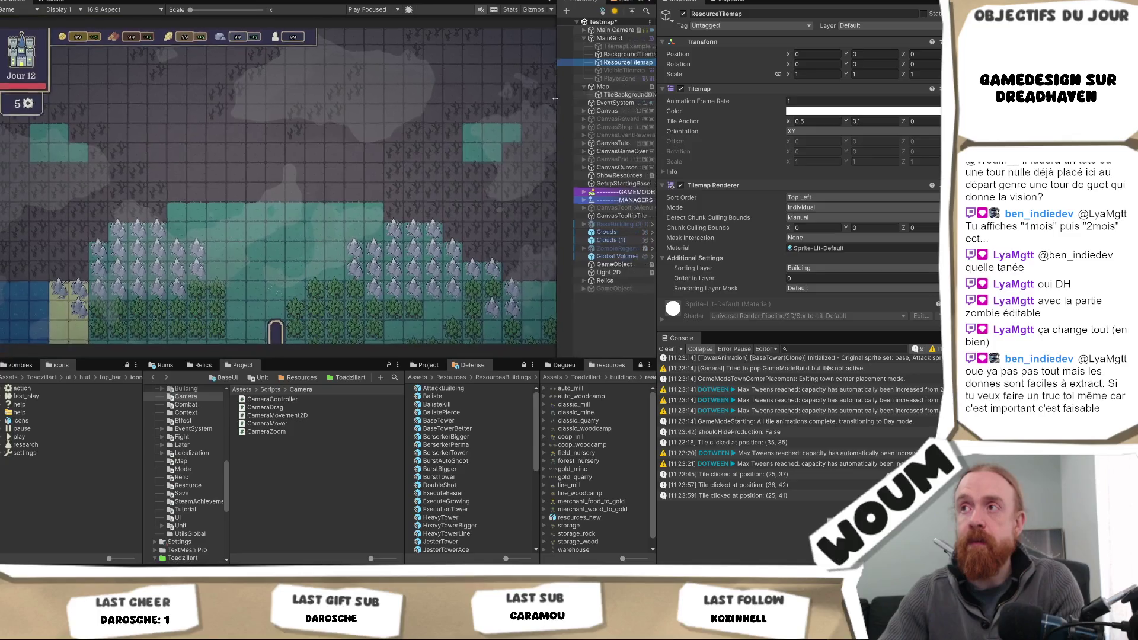
click(53, 2)
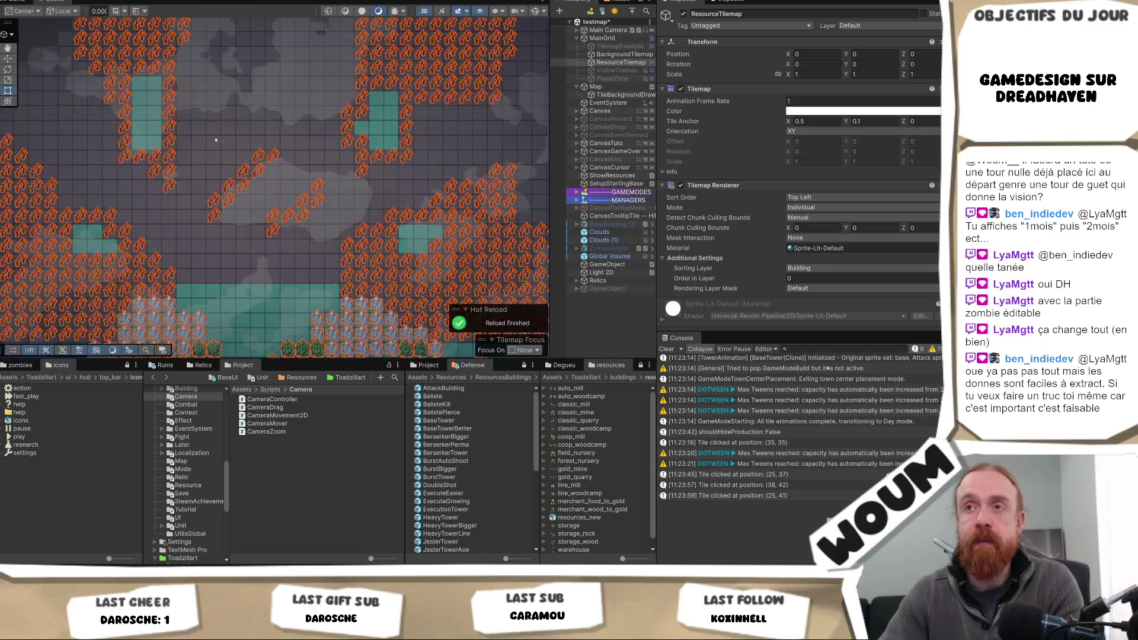
scroll(273, 178, up, 3)
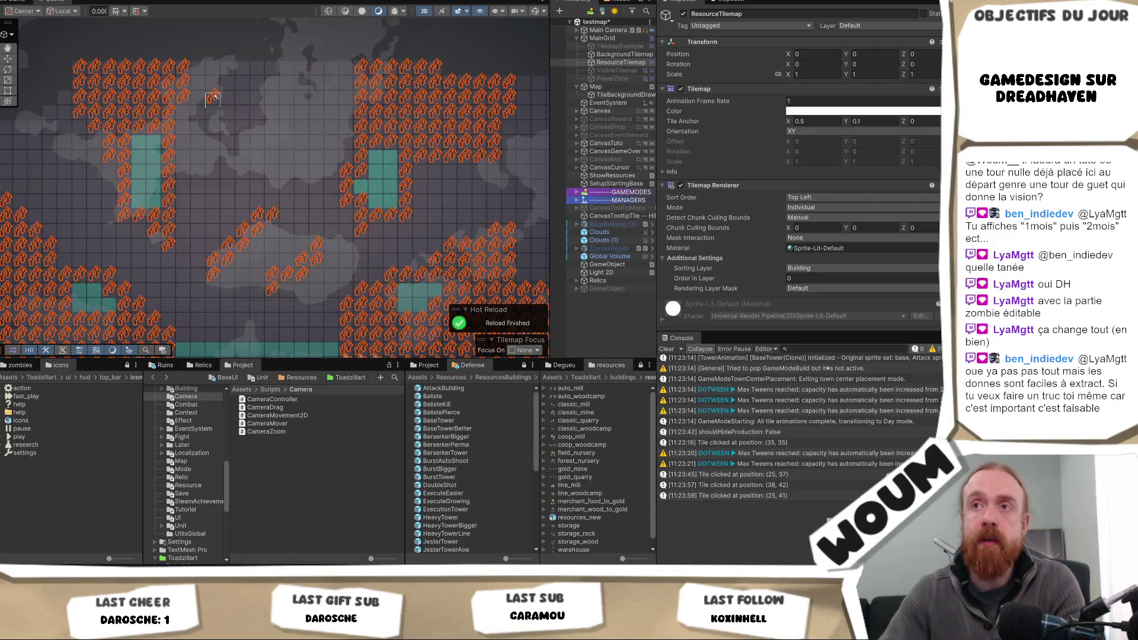
- Paint a short diagonal line of flame tiles plus two more left of the cluster
drag(233, 101, 257, 142)
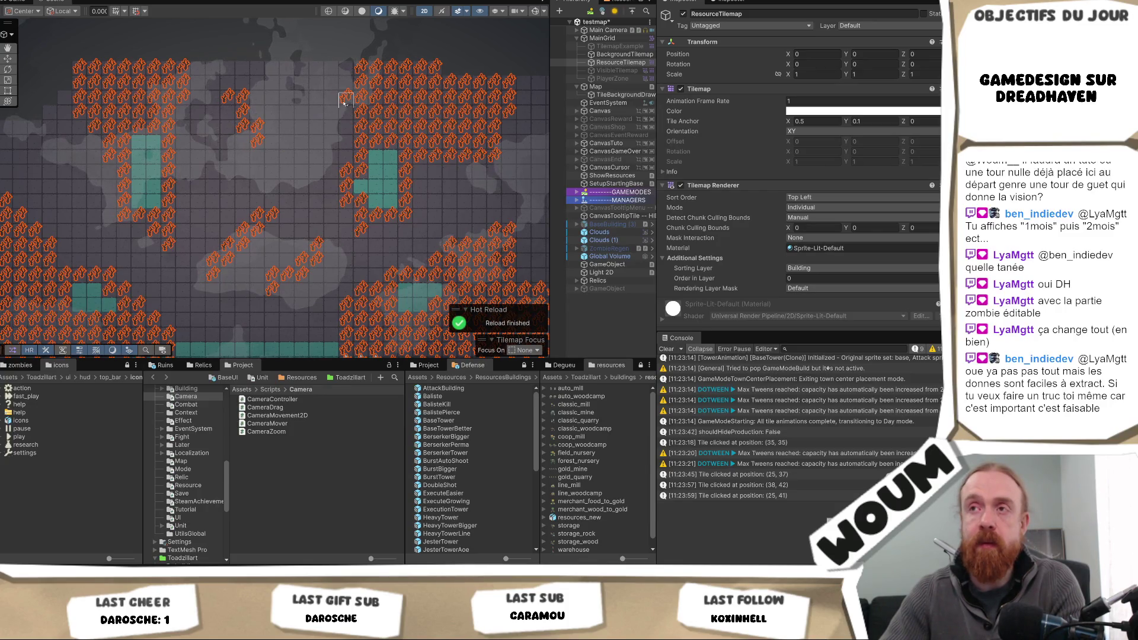
click(331, 83)
click(346, 83)
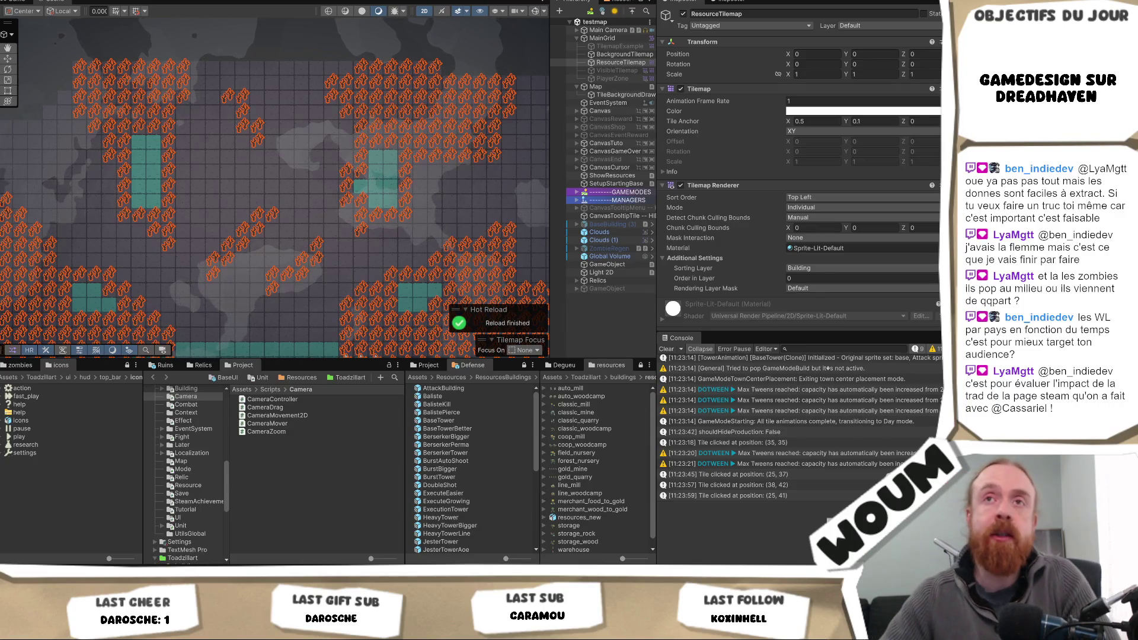
- Switch back to the Game view
click(31, 2)
- Start the play-test with Ctrl+P, close the Alpha popup and place the town center
key(ctrl+p)
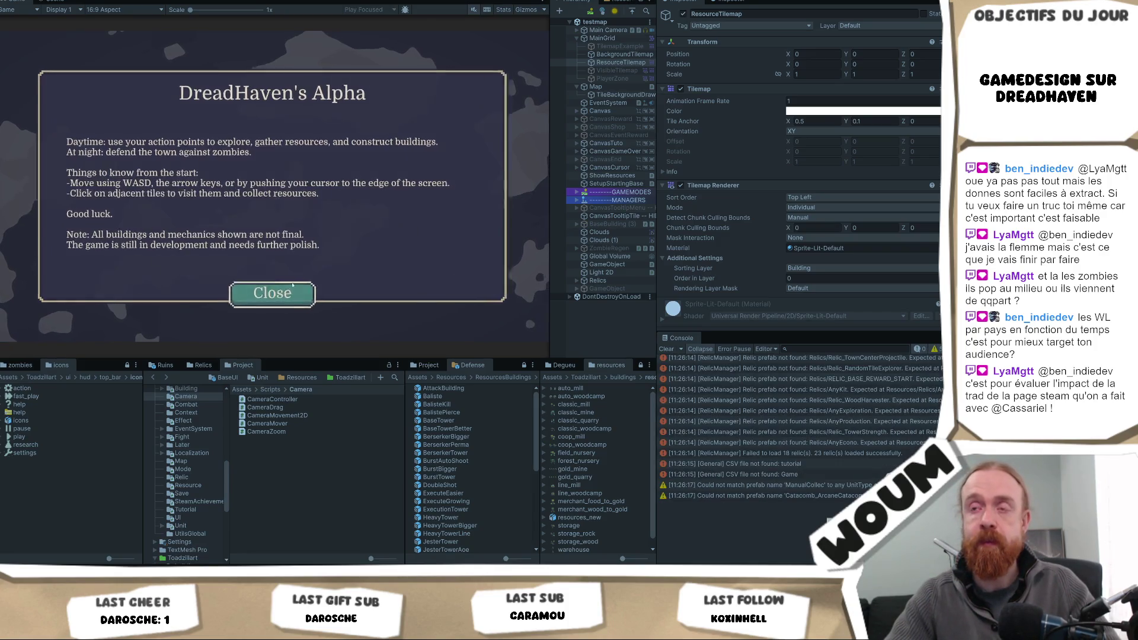
click(267, 292)
click(272, 291)
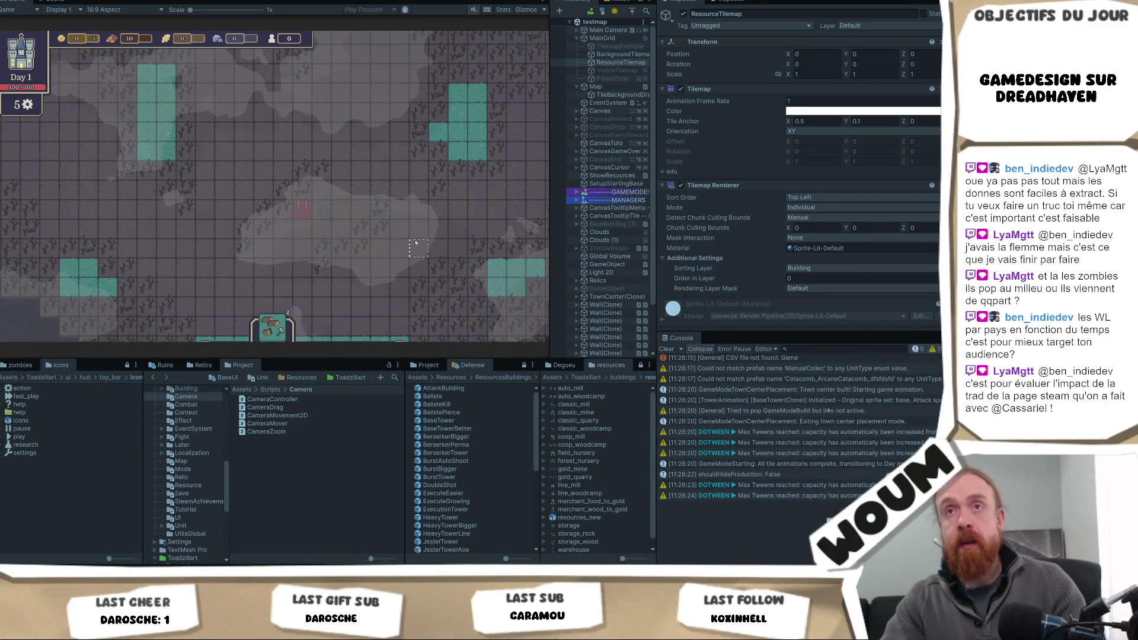
click(341, 242)
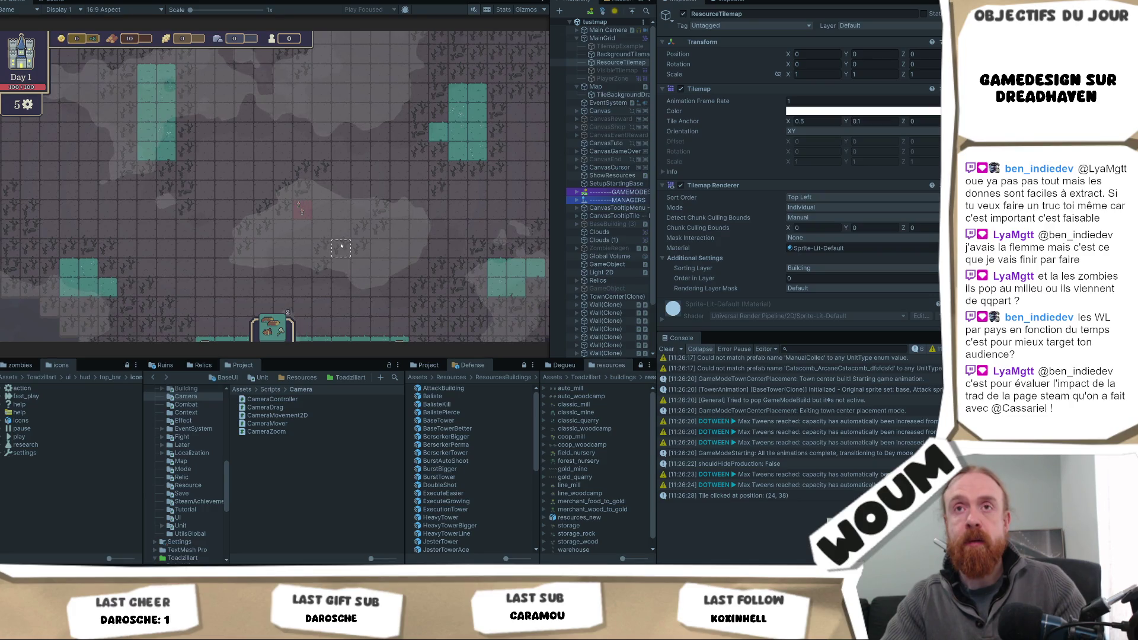
- Skip days with F1/F2, dismissing the rewards panel, until Day 3
key(F1)
key(F2)
click(305, 261)
click(305, 261)
key(F1)
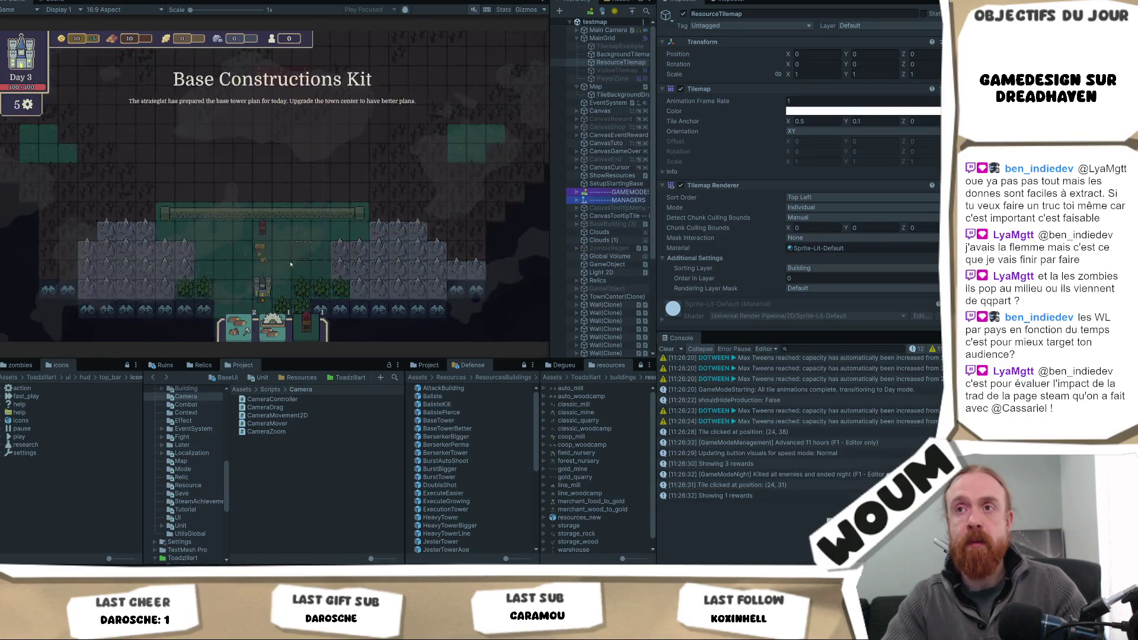
- Close the constructions kit reward, enable helper mode and jump ahead to day 10
click(295, 263)
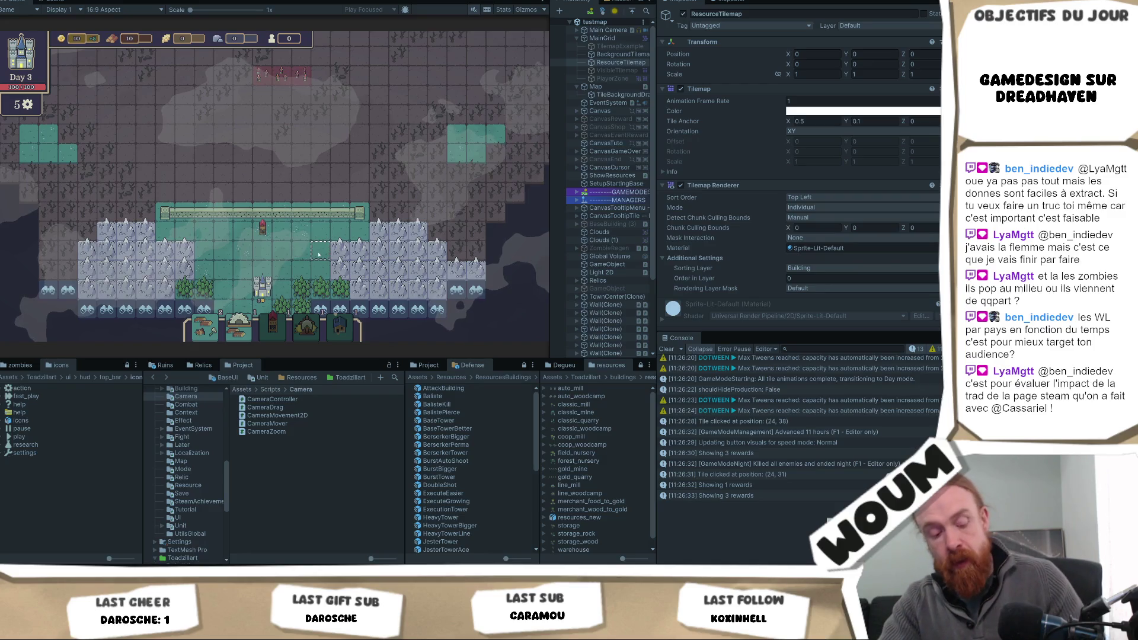
key(z)
key(v)
key(b)
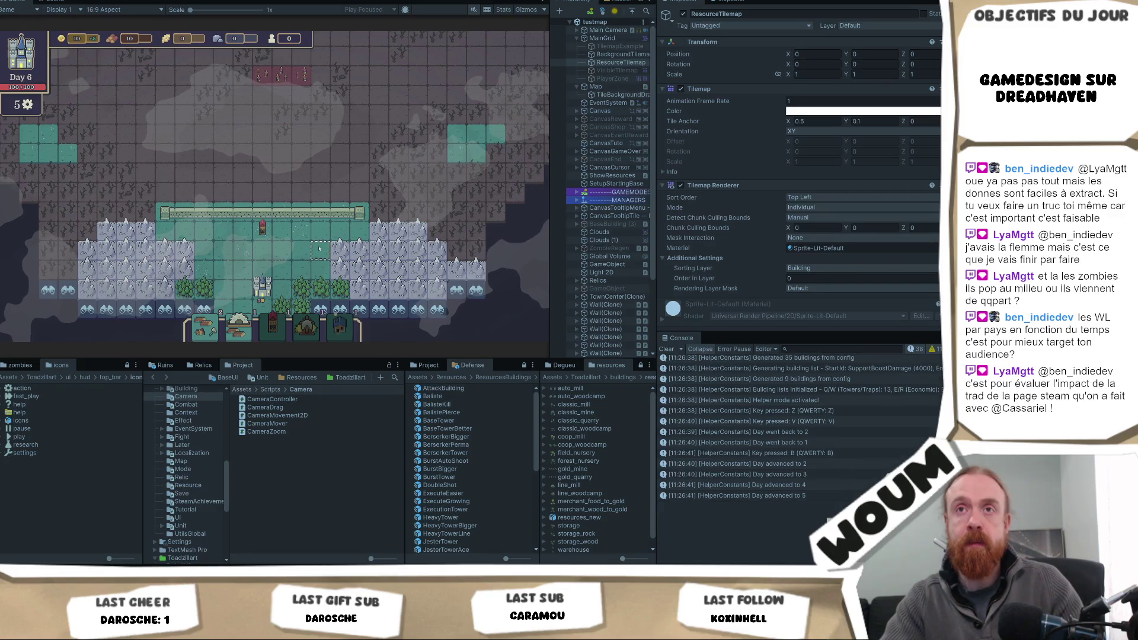
key(n)
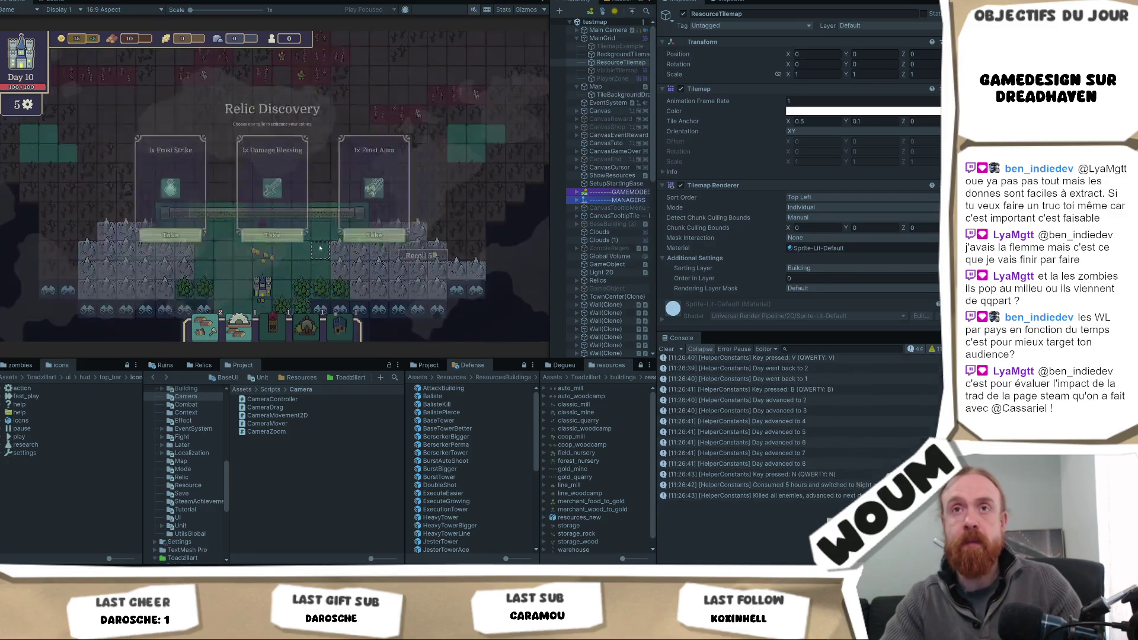
- Take the Damage Blessing relic, Burn Trap and the next kit's middle card, then pan north
click(296, 257)
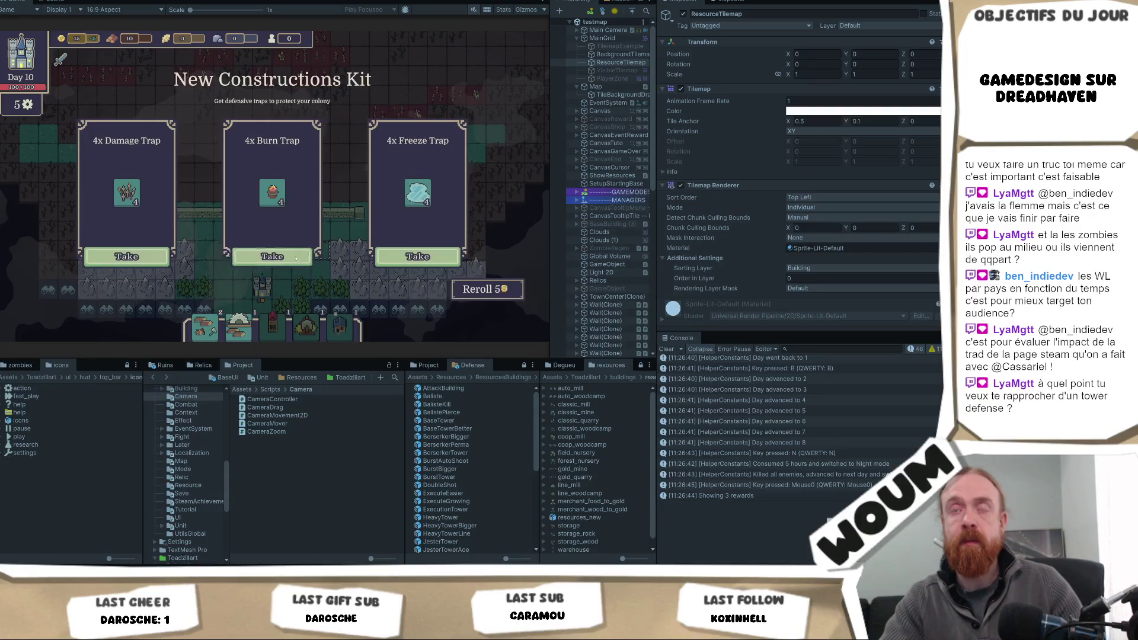
click(296, 257)
click(297, 257)
key(w)
right_click(299, 259)
middle_click(425, 217)
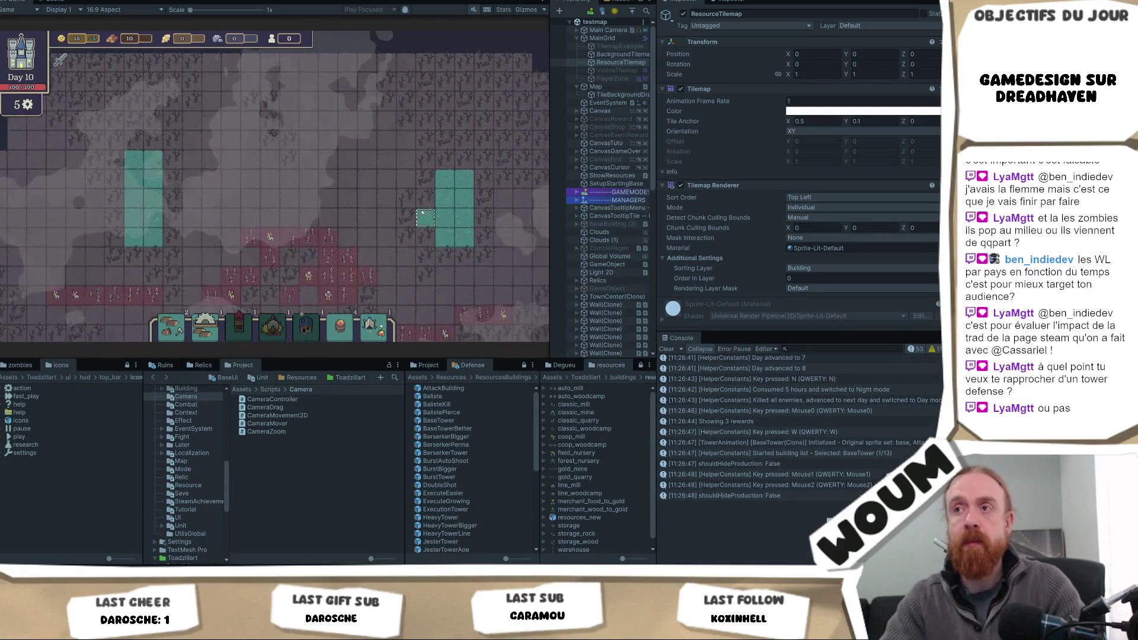
- Pan the game camera over the zombie areas, the map's edge and the bottom wall
drag(425, 217, 400, 171)
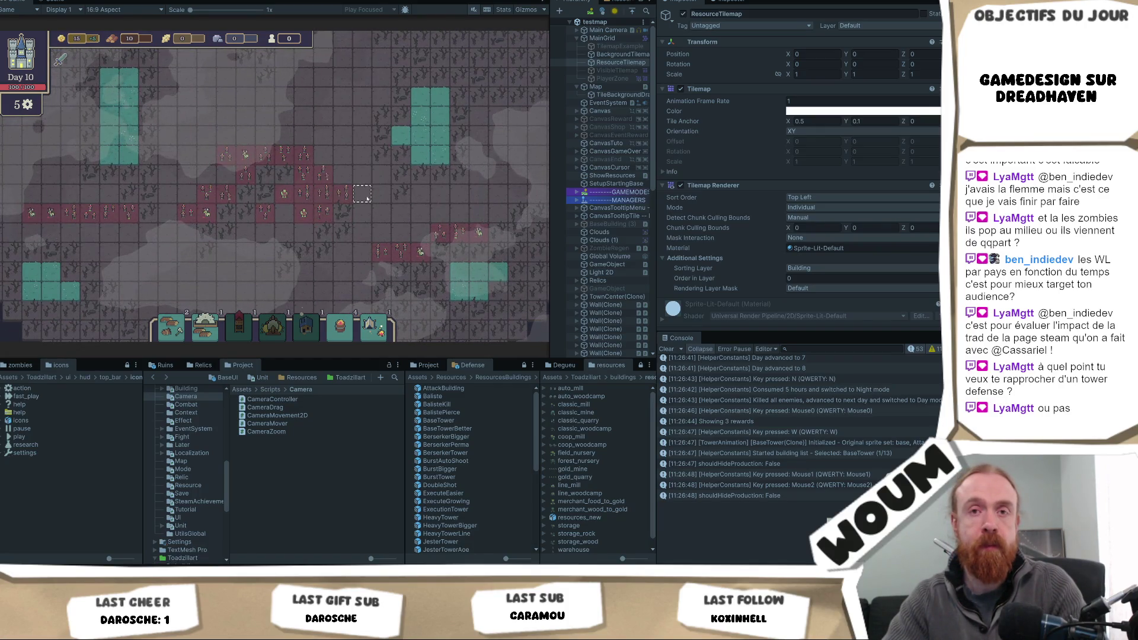
drag(344, 121, 367, 185)
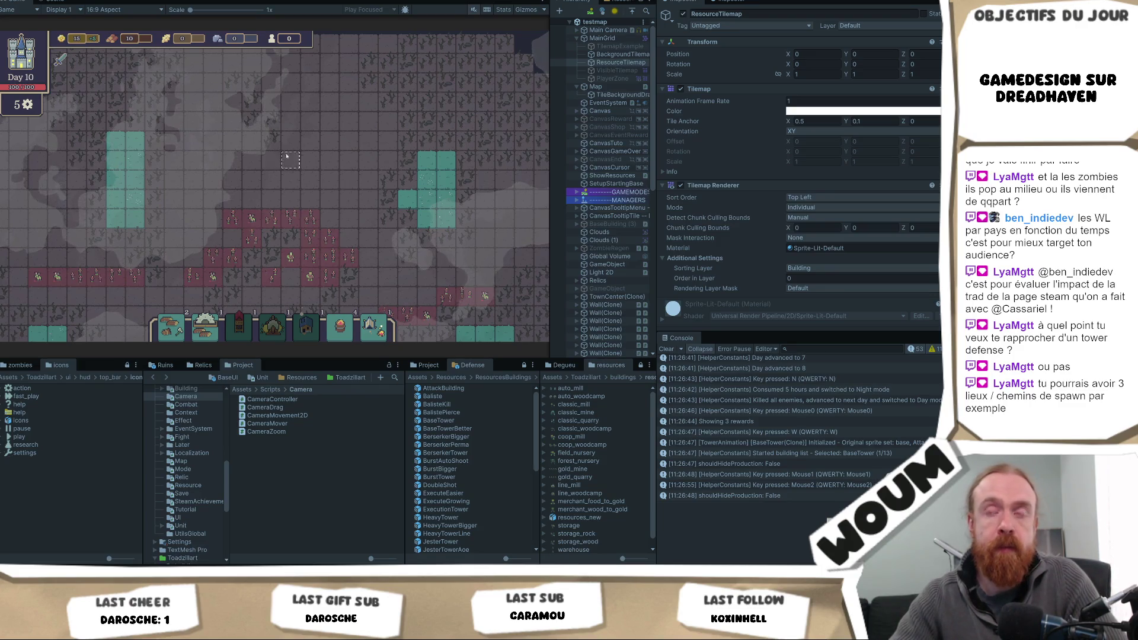
middle_click(309, 183)
mouse_move(308, 184)
mouse_down()
mouse_move(364, 115)
mouse_move(326, 74)
mouse_up()
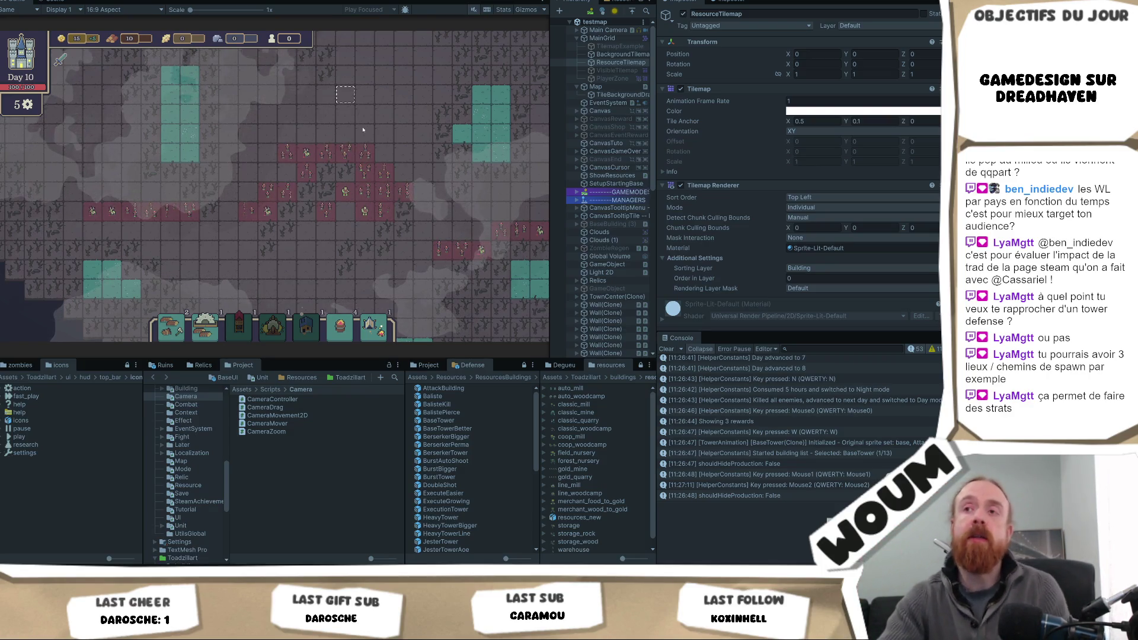
drag(353, 143, 313, 226)
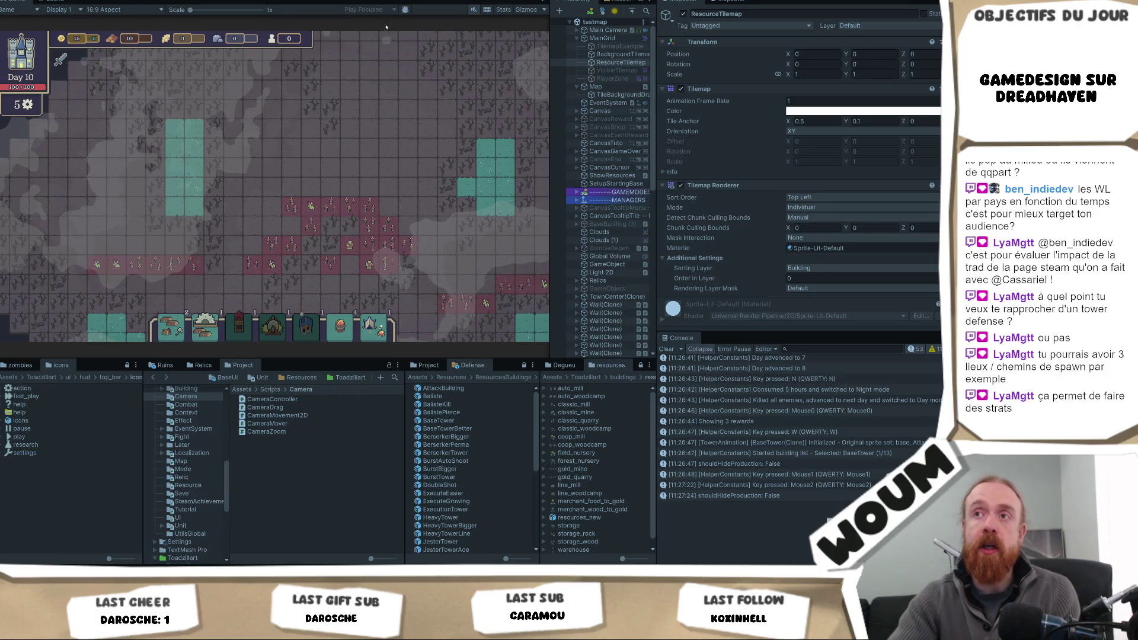
mouse_move(530, 248)
mouse_down()
mouse_move(207, 213)
mouse_move(352, 162)
mouse_move(297, 295)
mouse_up()
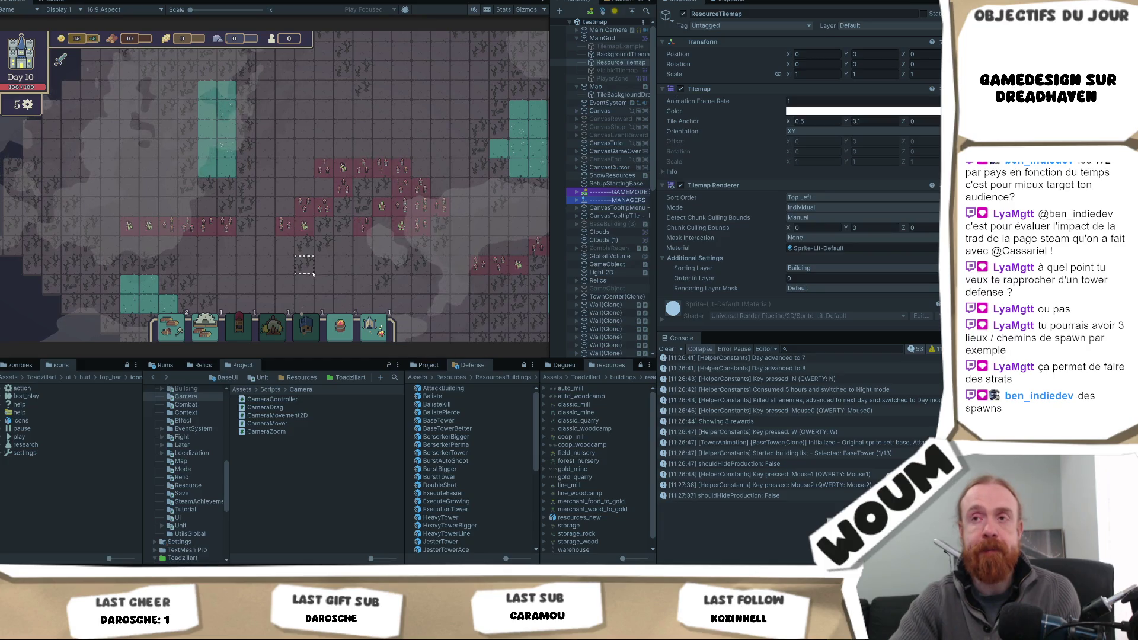
drag(324, 303, 266, 243)
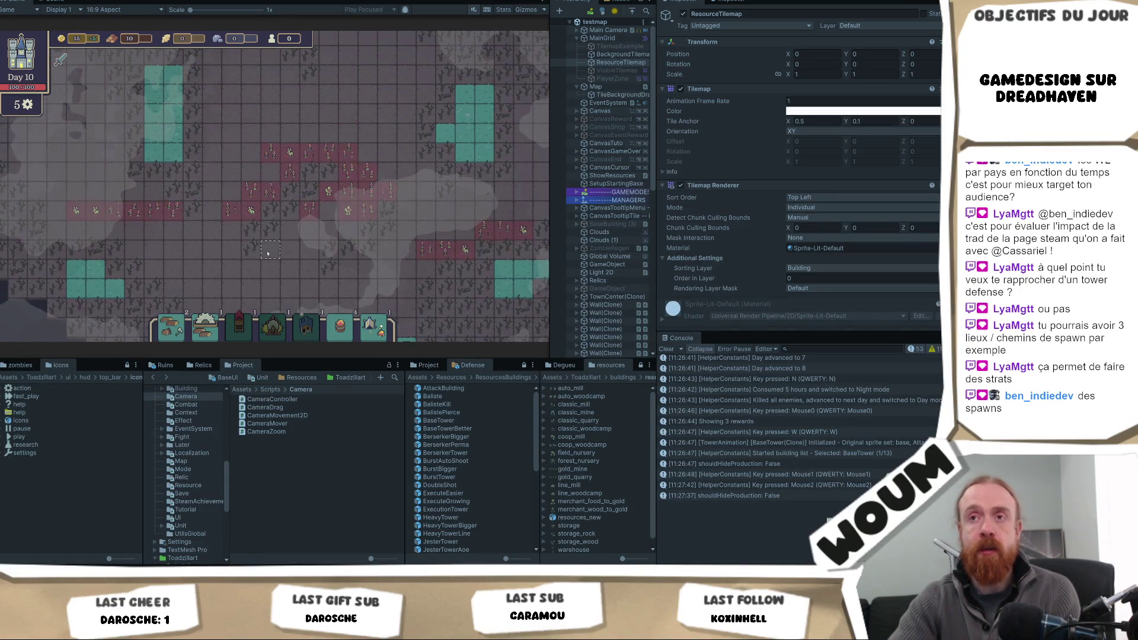
drag(260, 273, 239, 222)
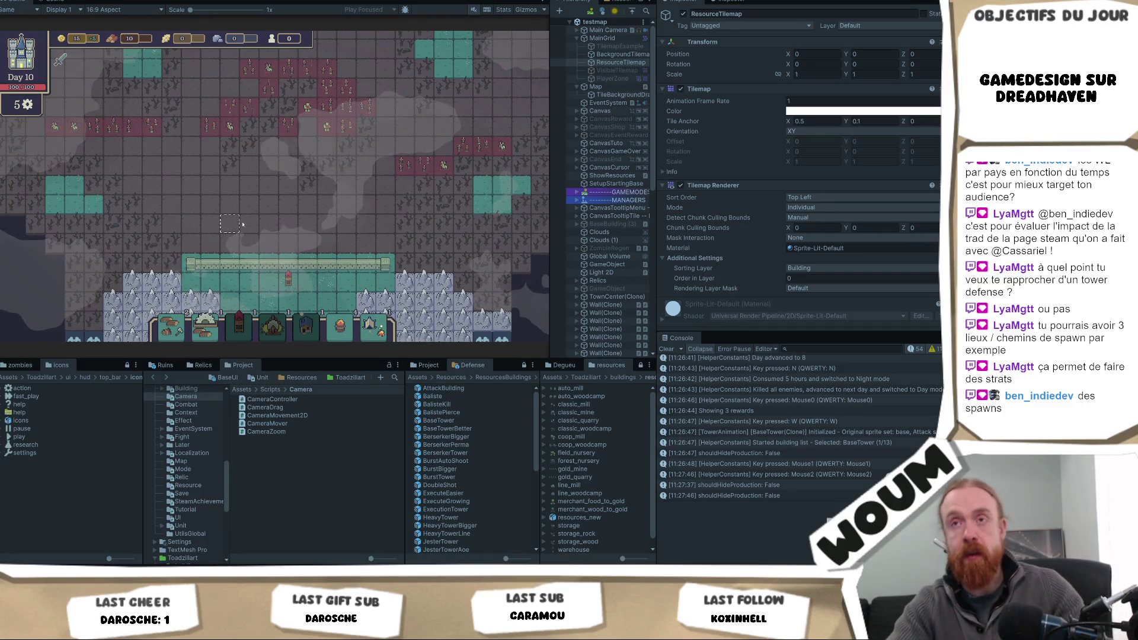
- Switch the game to night, view the town wall, and stop the play-test
key(n)
middle_click(280, 230)
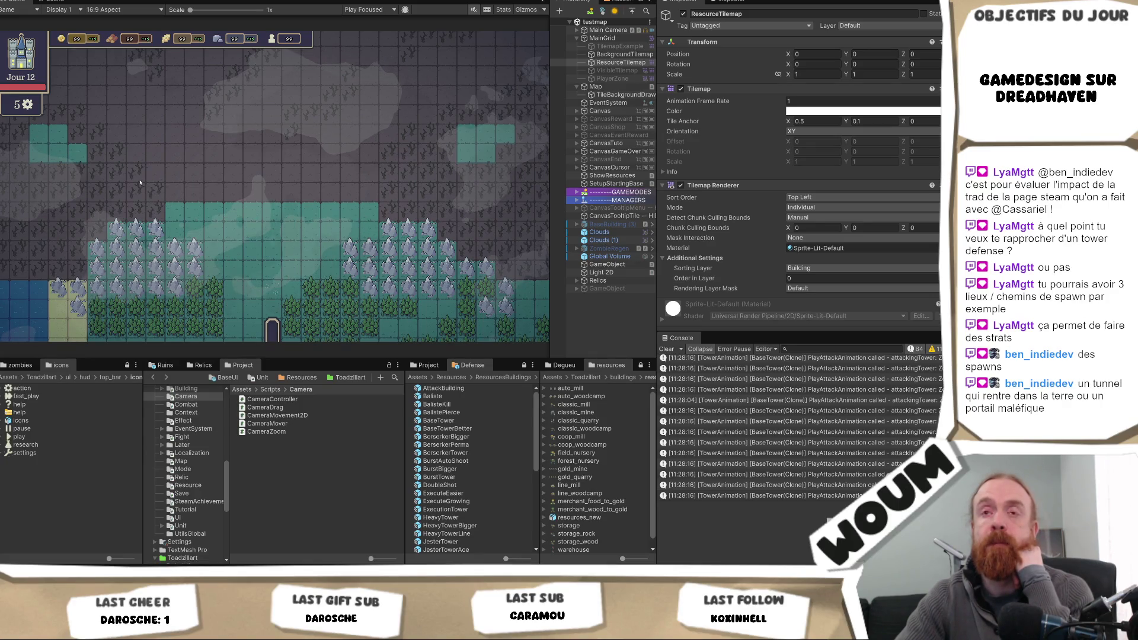
key(ctrl+p)
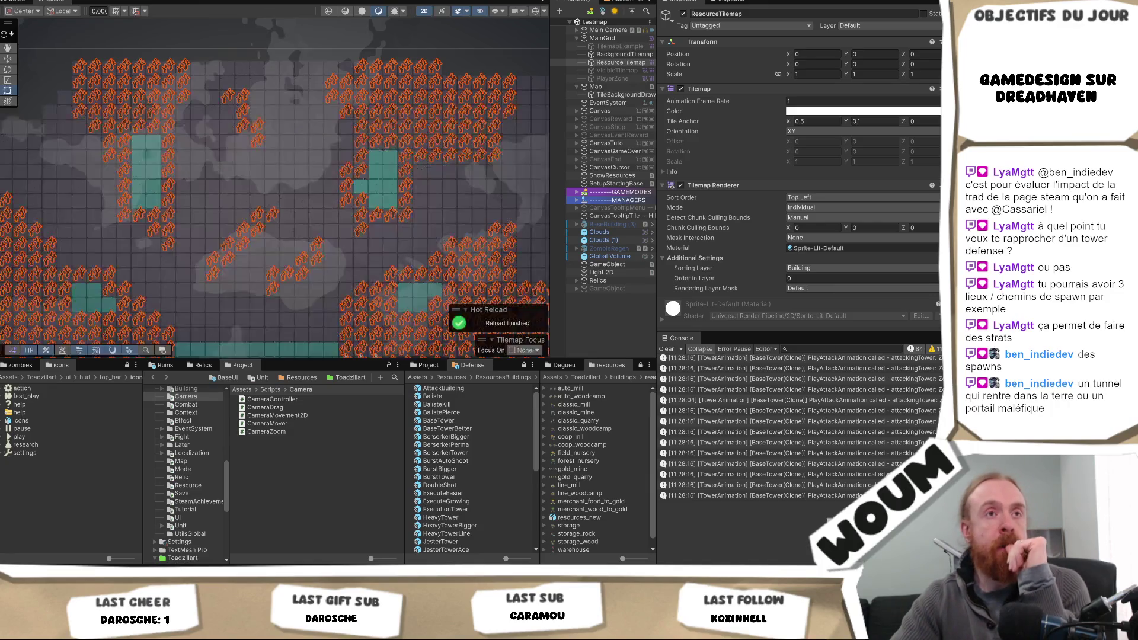
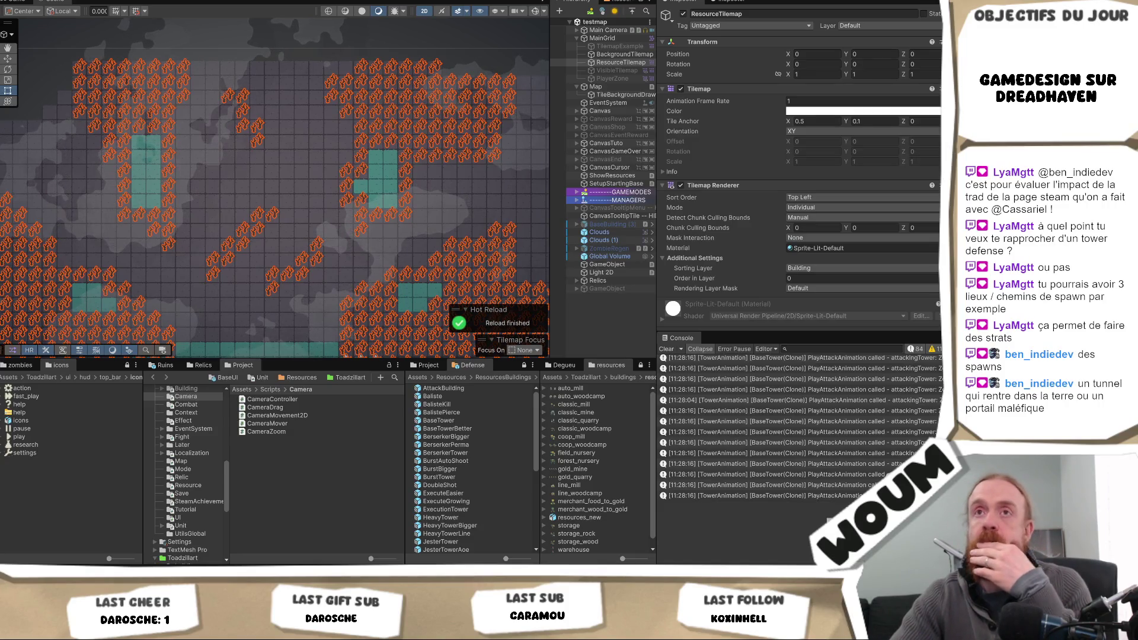
- Switch between the Game and Scene views and pan the tilemap to look over the map
click(24, 2)
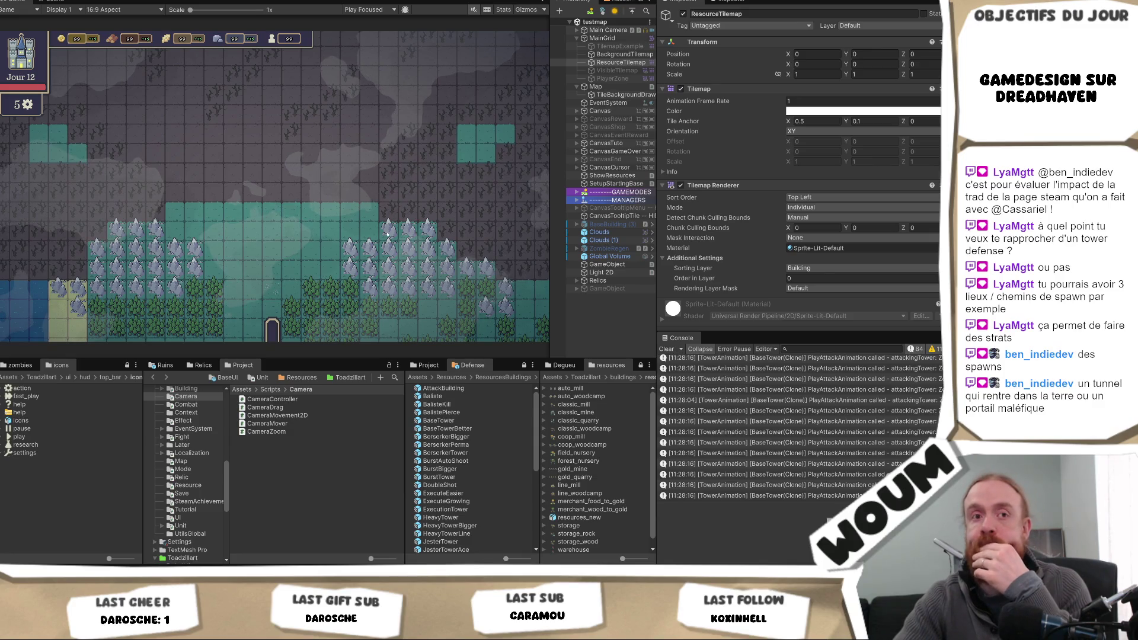
click(60, 2)
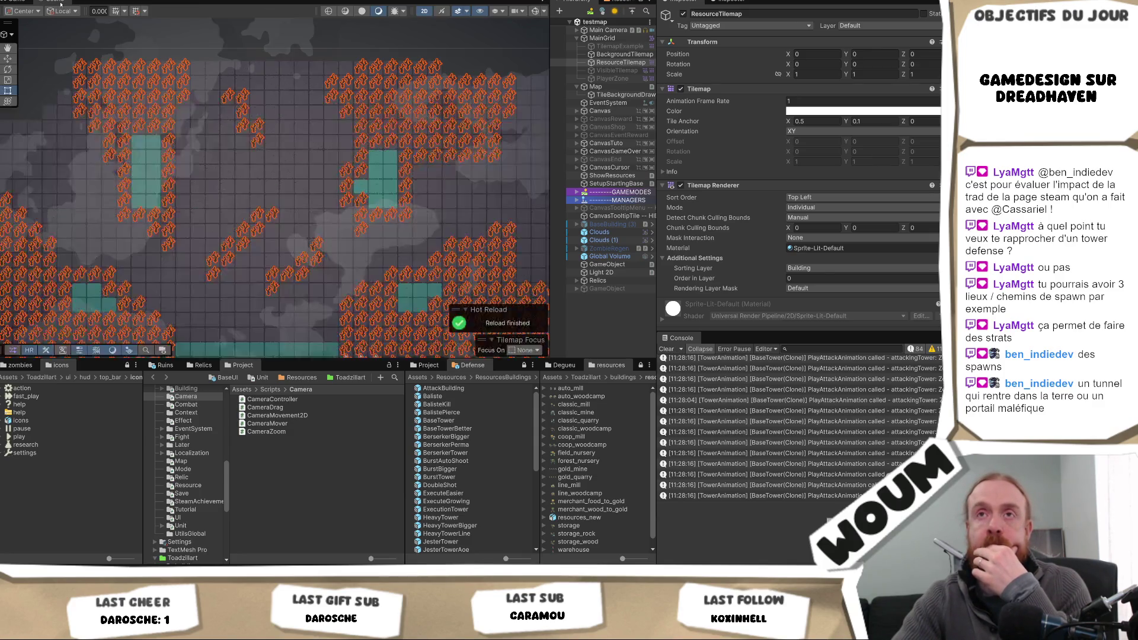
drag(209, 262, 254, 251)
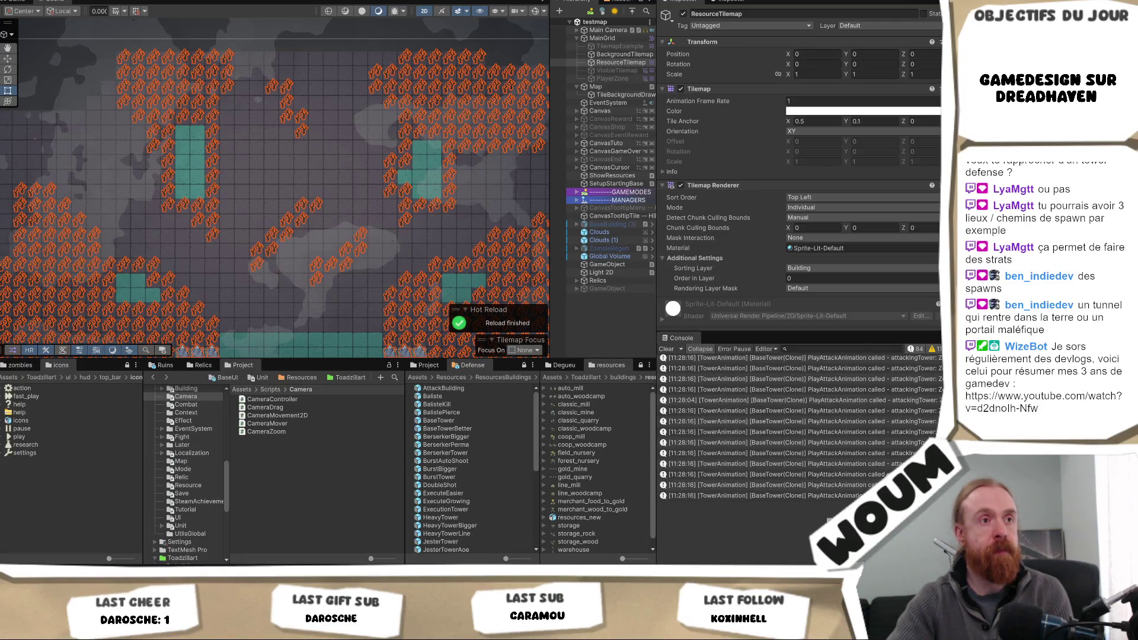
key(ctrl+2)
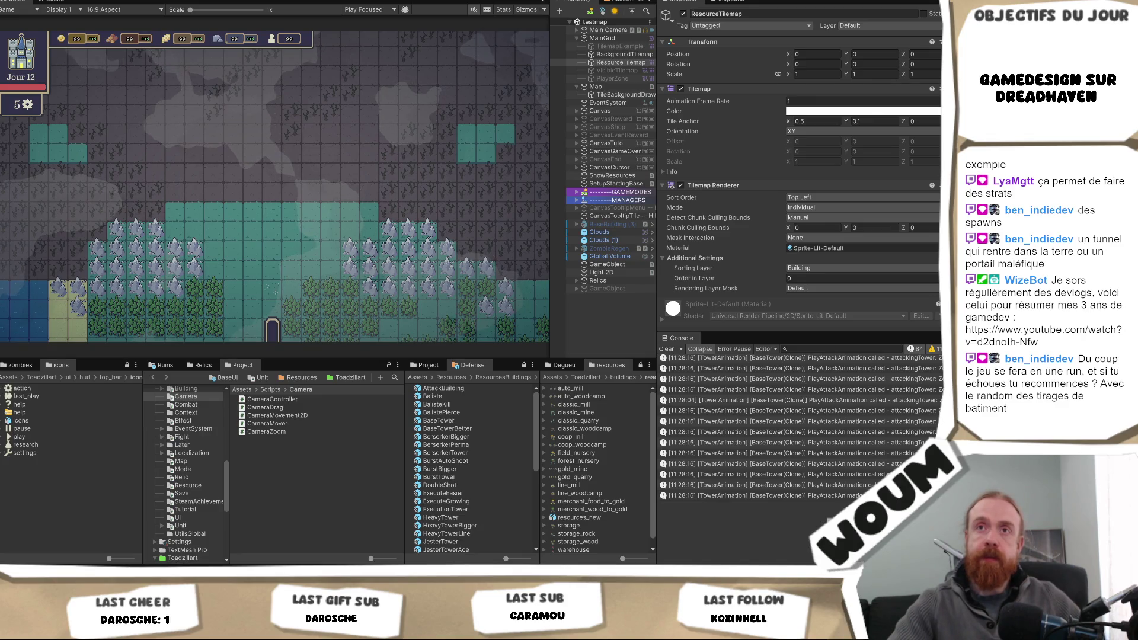
- Stop play mode, restart the game with Ctrl+P, and dismiss the alpha info message
key(ctrl+p)
key(ctrl+p)
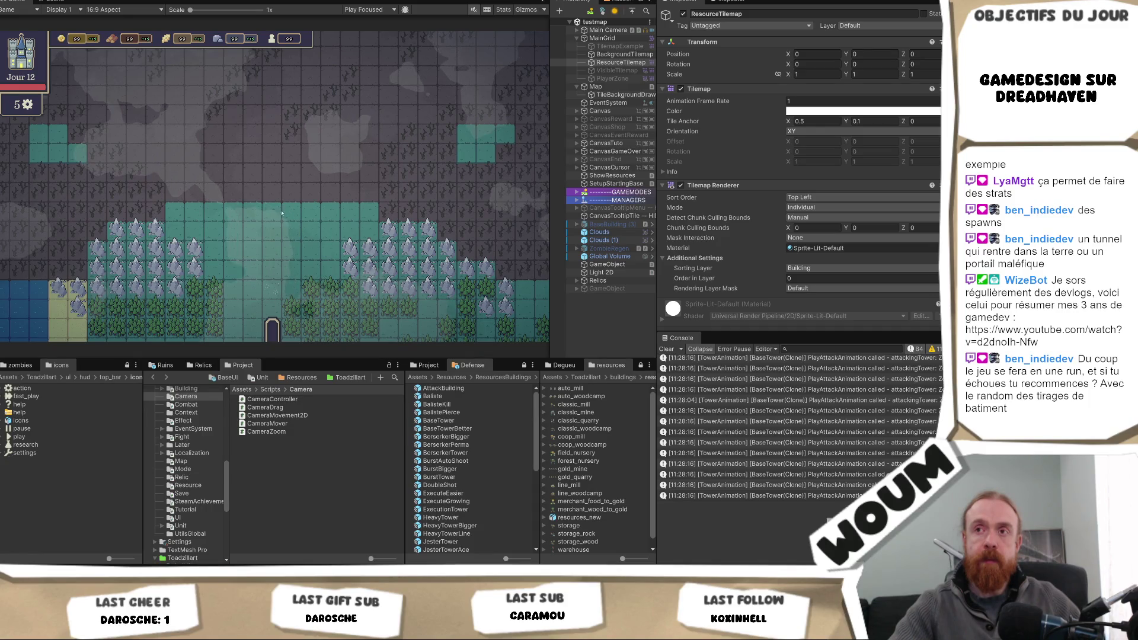
click(58, 2)
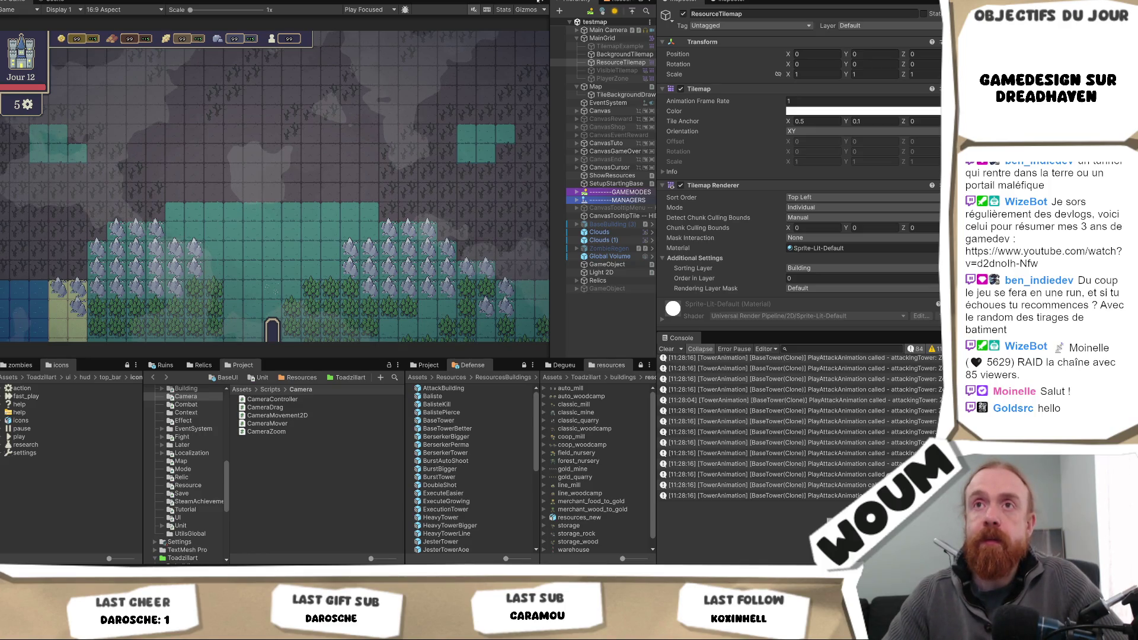
key(ctrl+p)
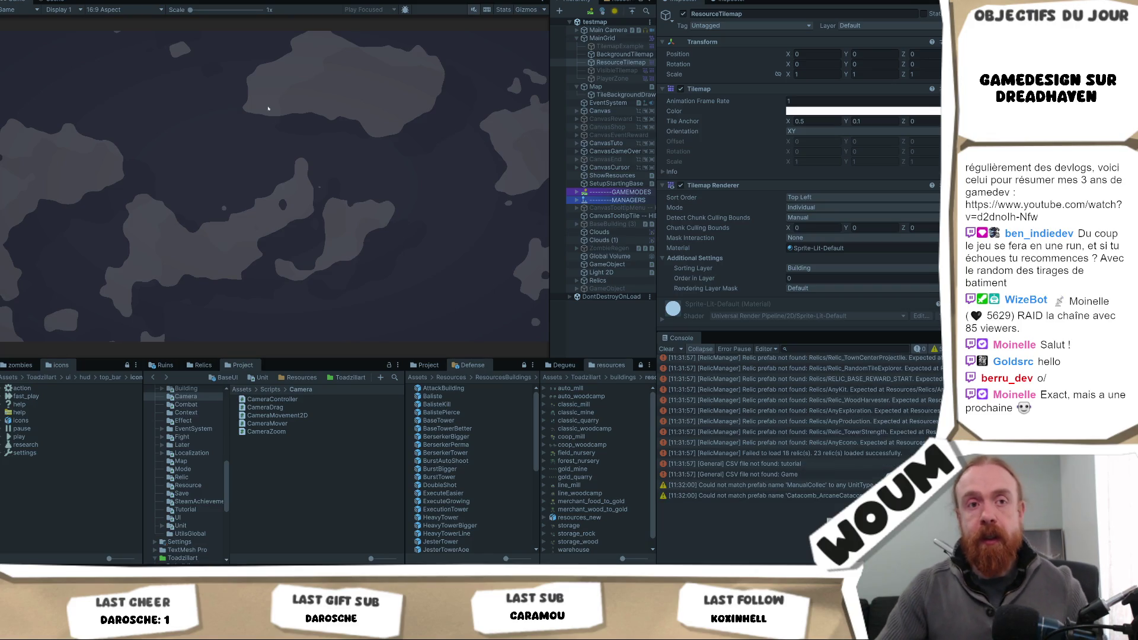
click(272, 286)
- Place the town center and pan the camera up and down the map
click(272, 286)
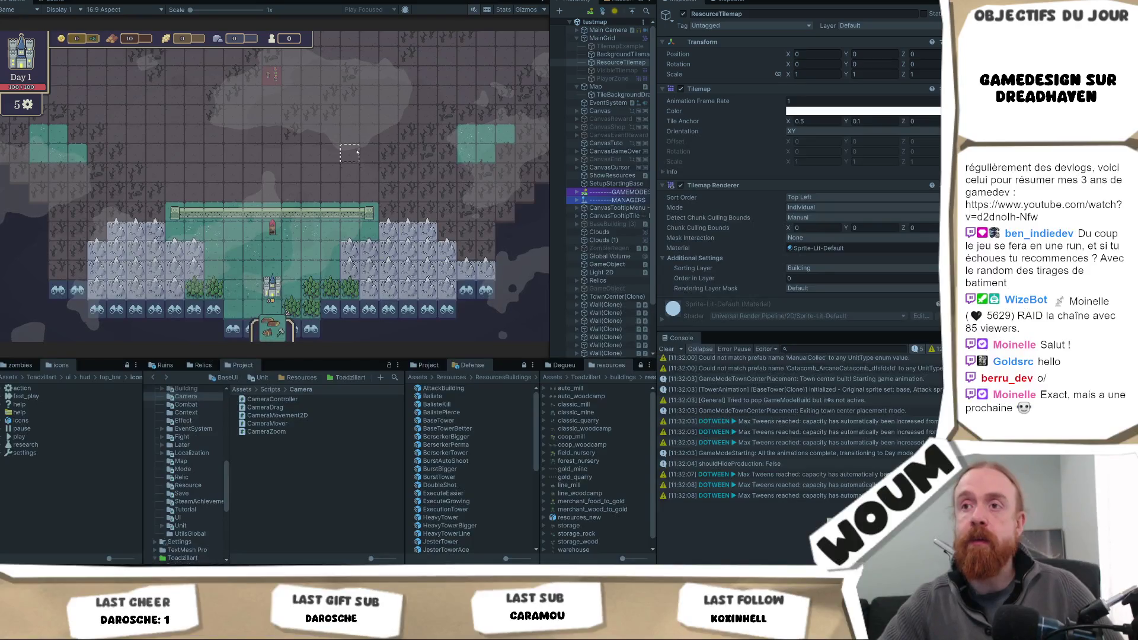
key(w)
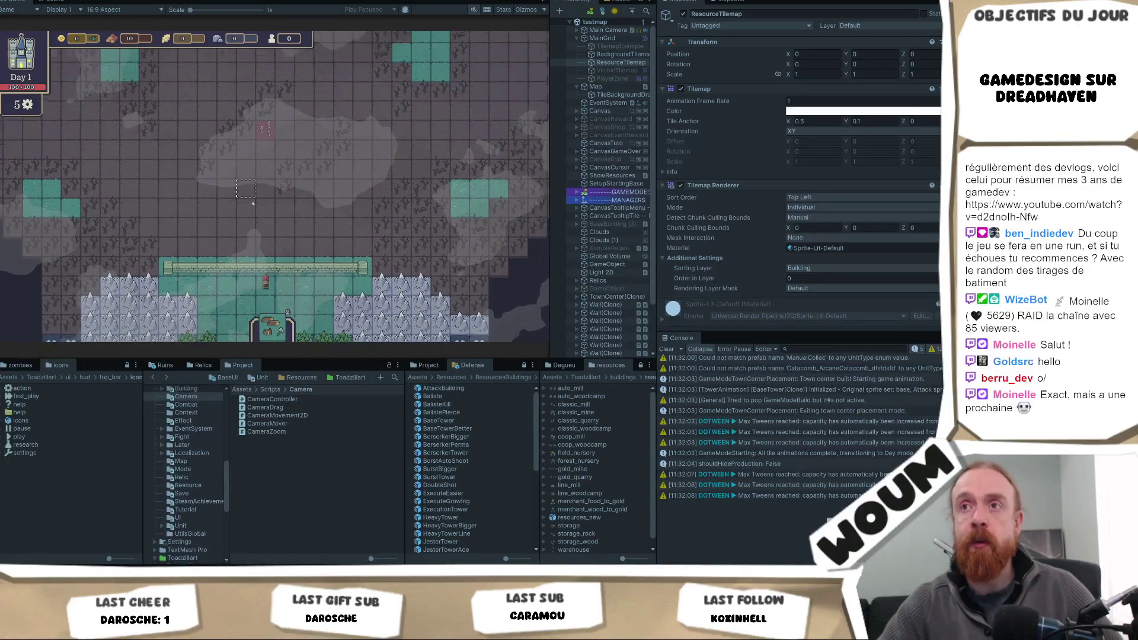
key(w)
key(w)
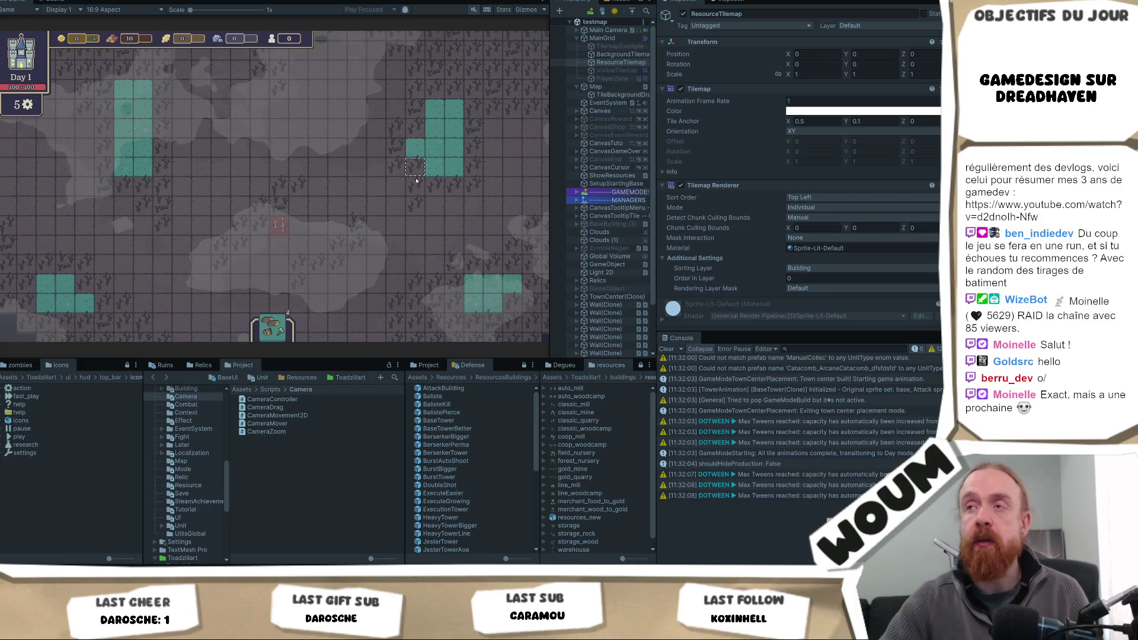
key(s)
key(s)
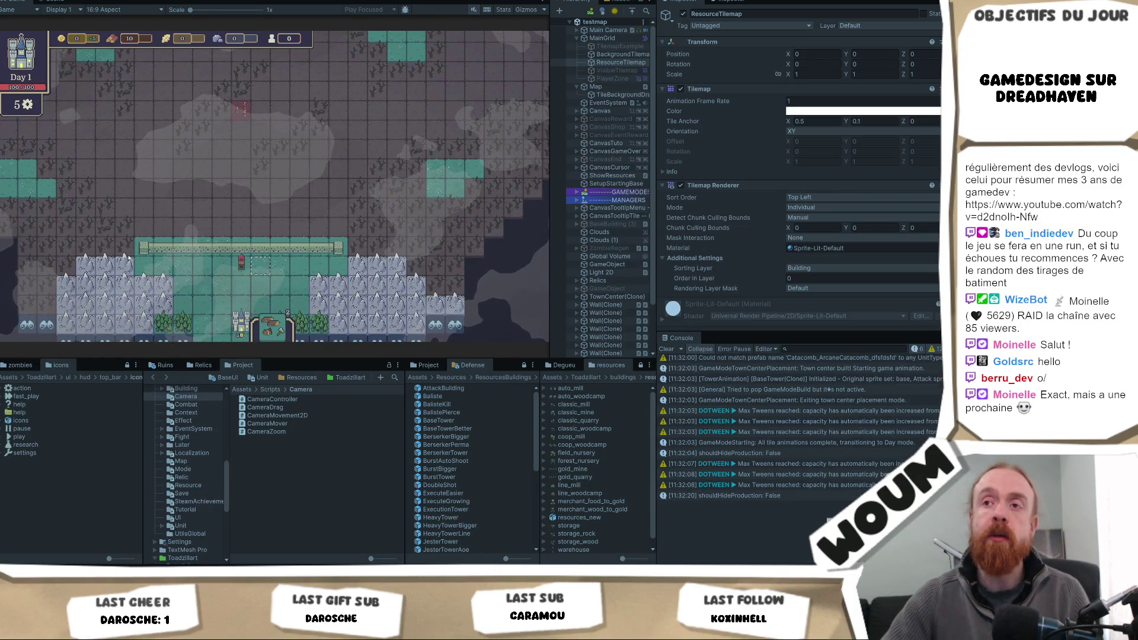
key(w)
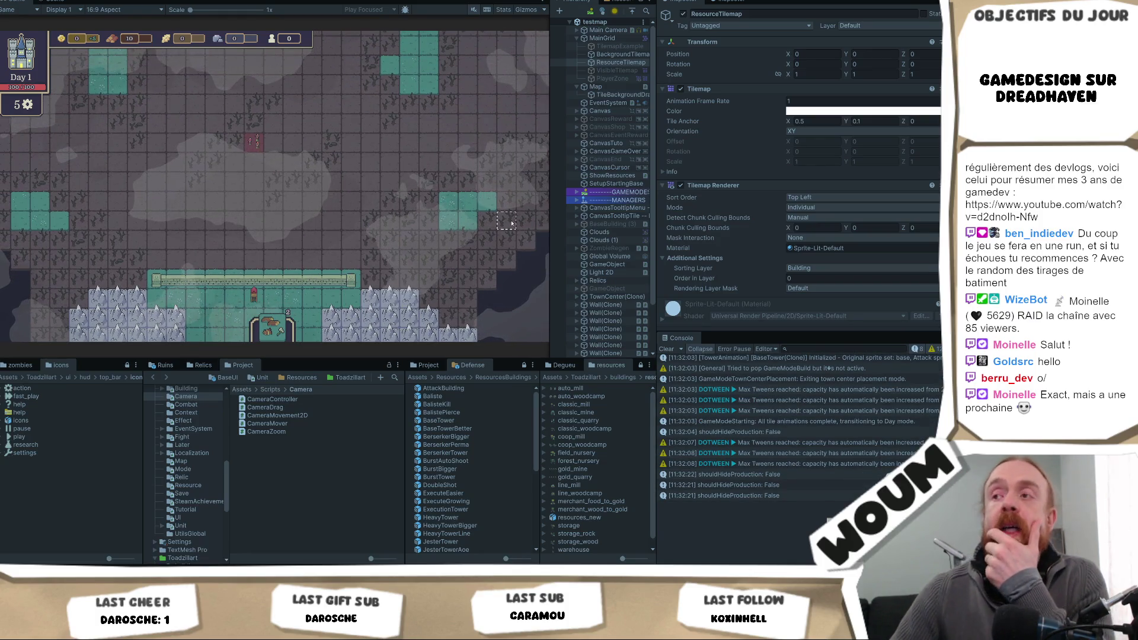
- Widen the Game view and pan from the map's top edge down to the wall
drag(550, 217, 606, 231)
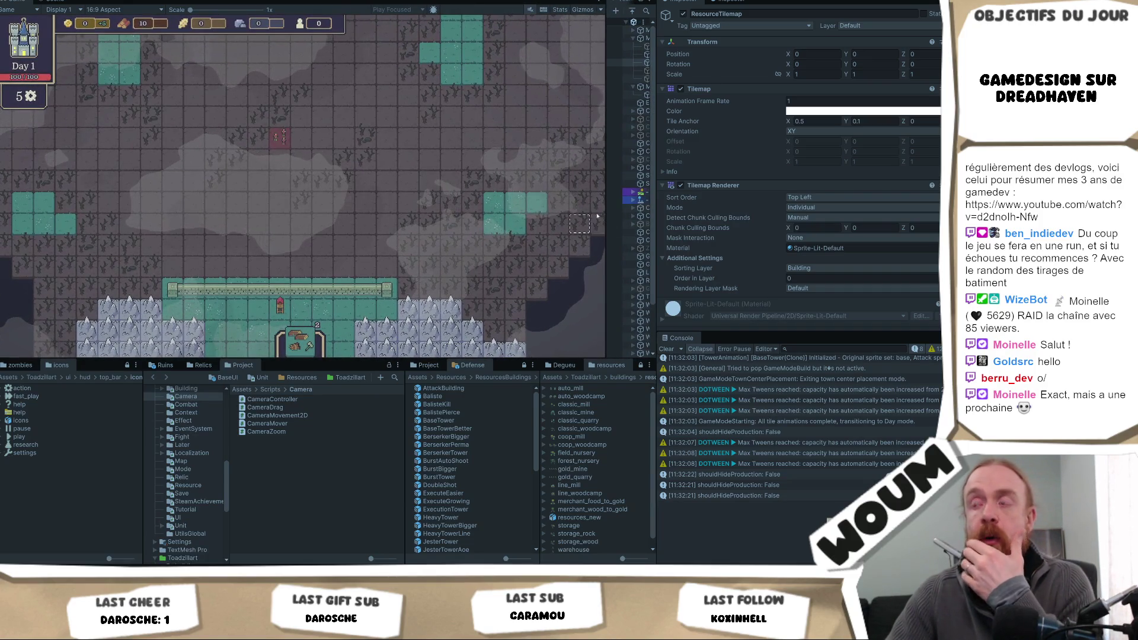
mouse_move(656, 214)
mouse_down()
mouse_move(741, 187)
mouse_move(636, 175)
mouse_up()
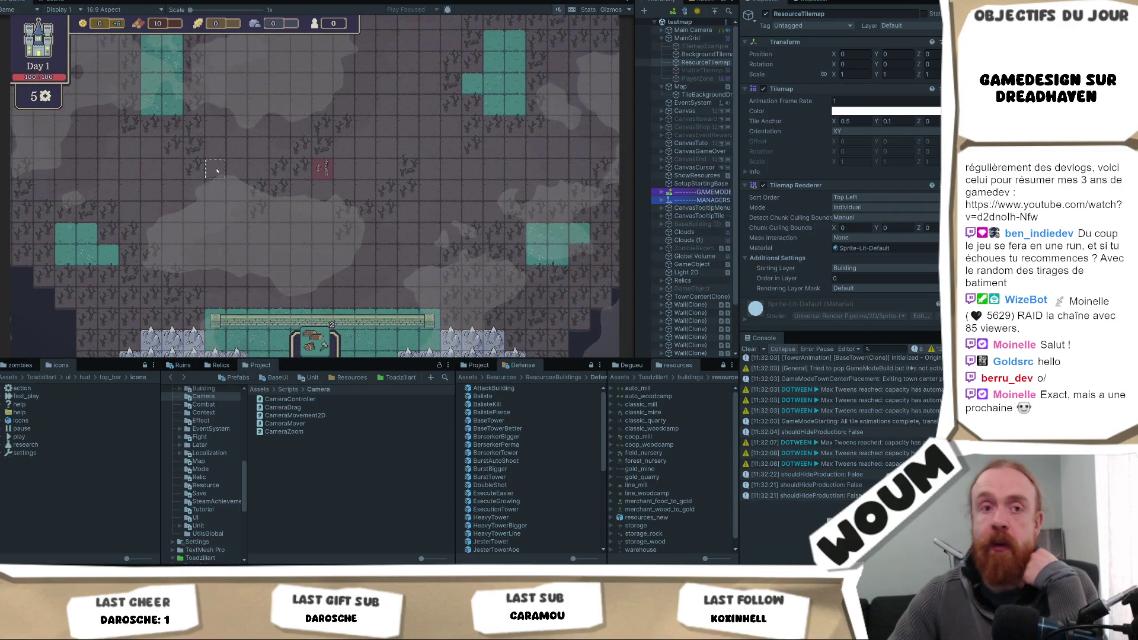
key(w)
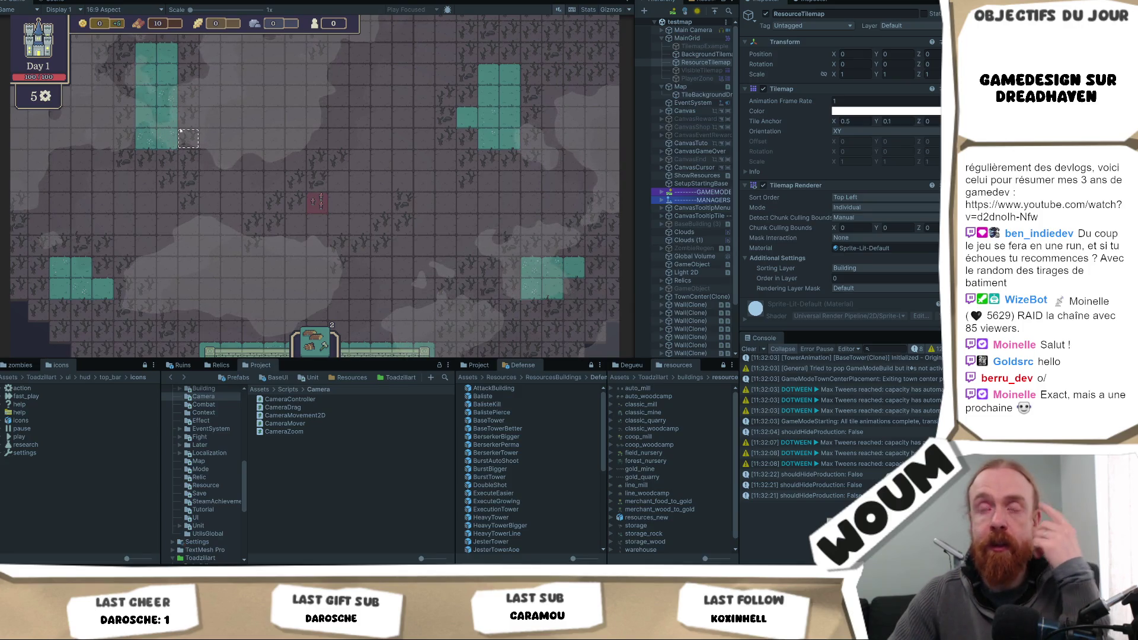
key(s)
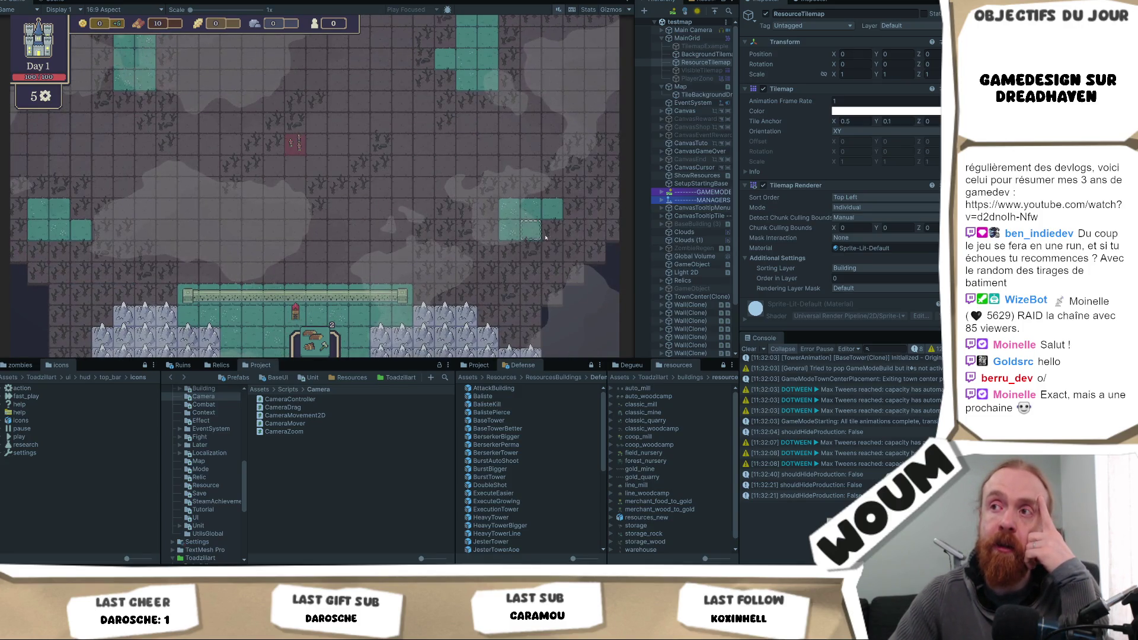
key(w)
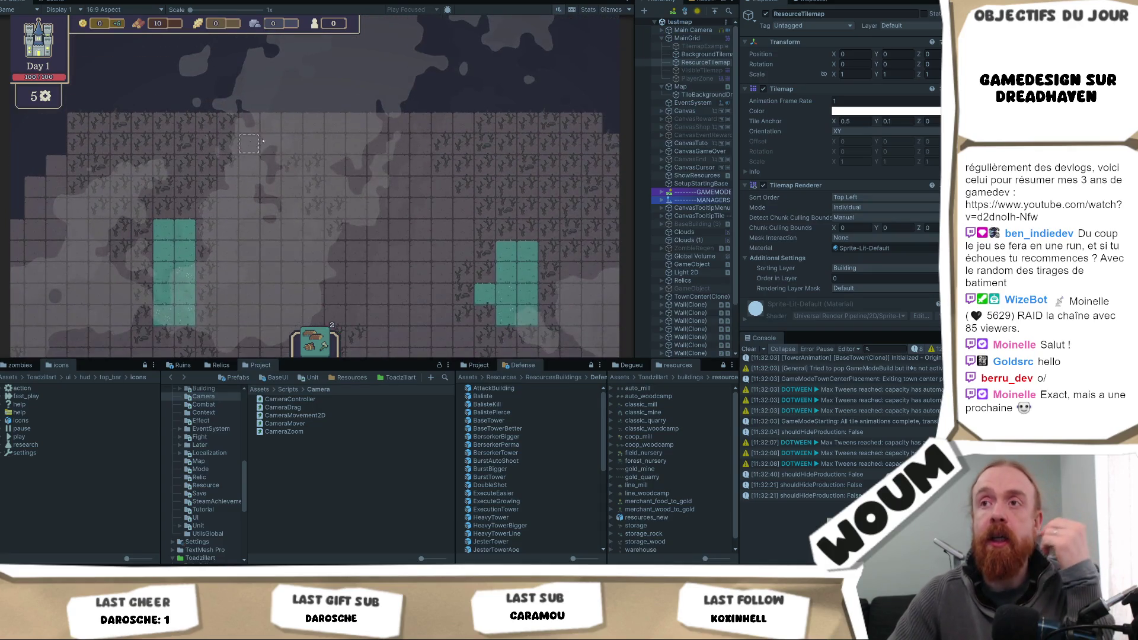
key(s)
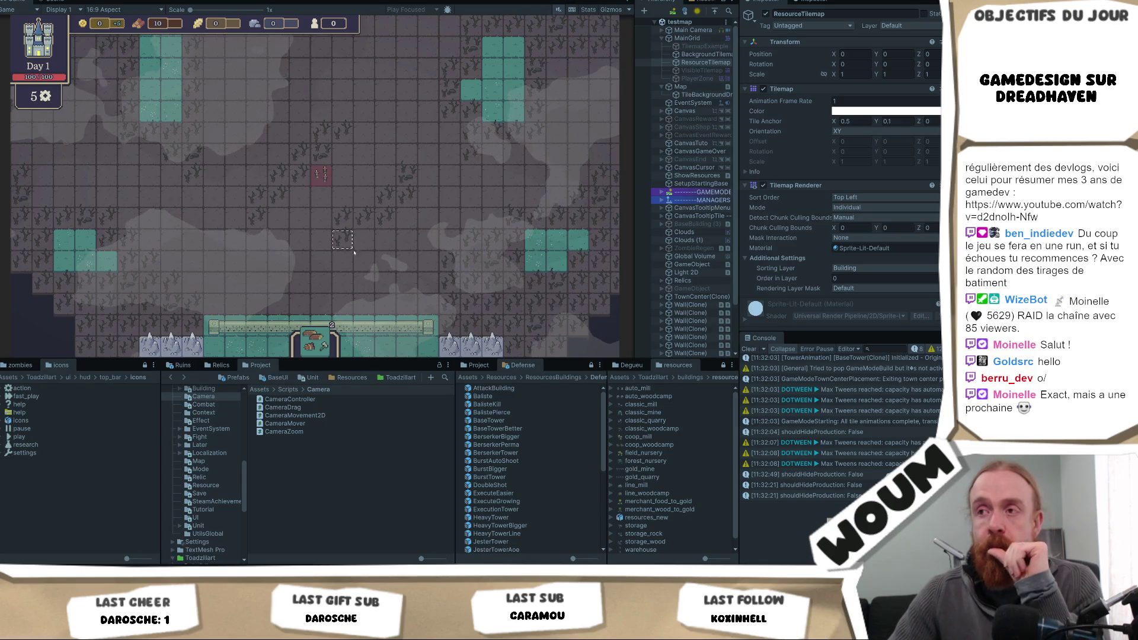
mouse_move(308, 344)
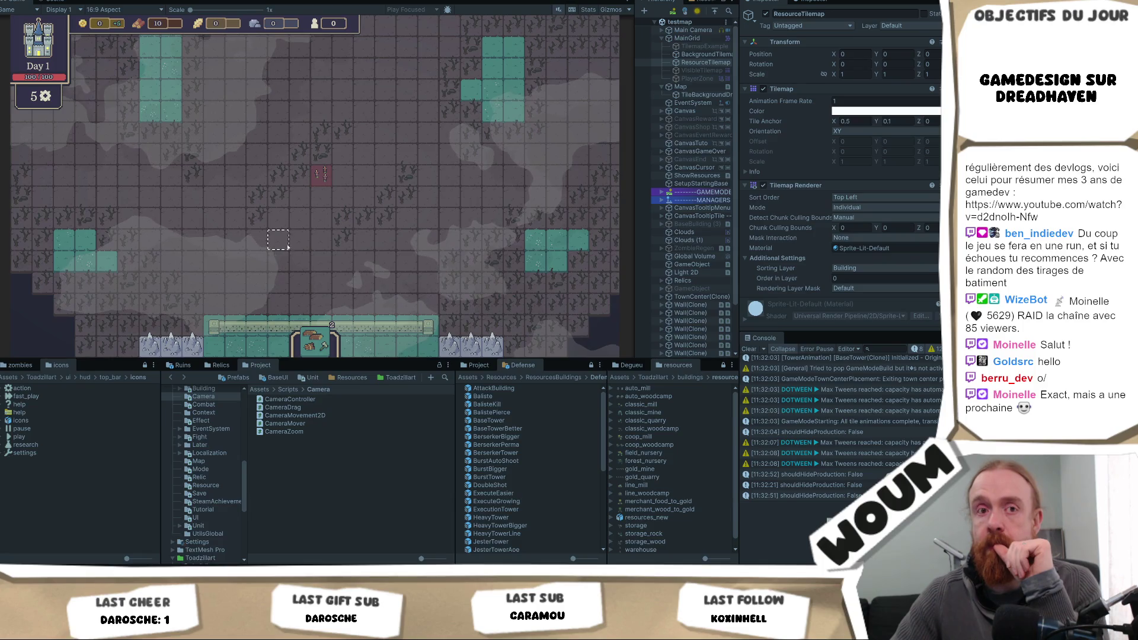
drag(326, 90, 320, 119)
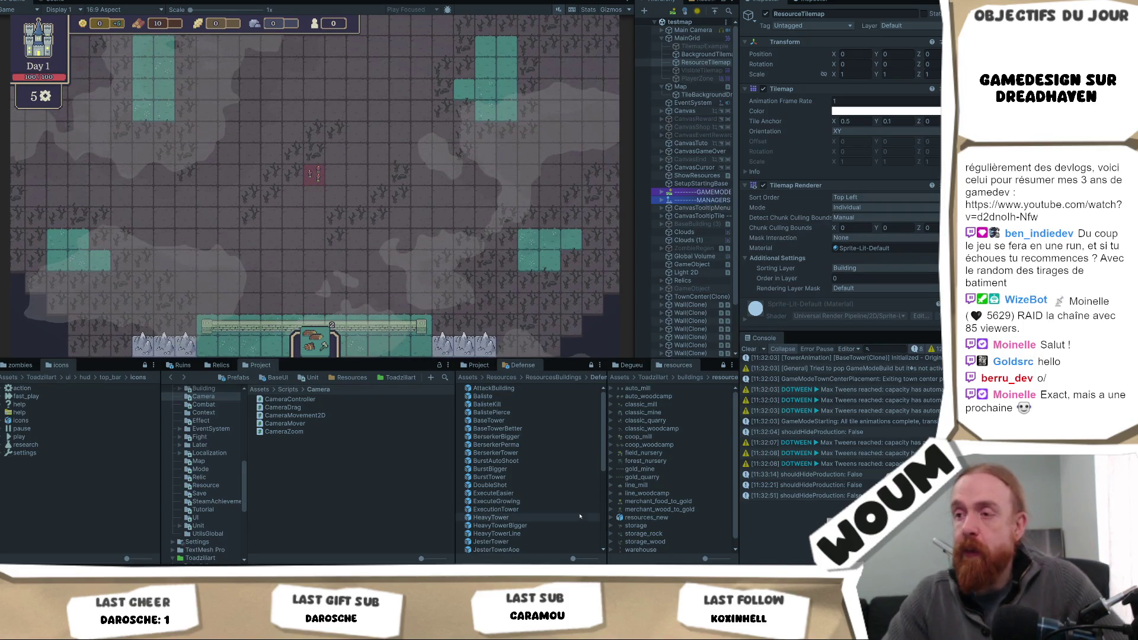
- Browse the ResourcesBuildings prefabs, inspecting House and Carriere
click(553, 378)
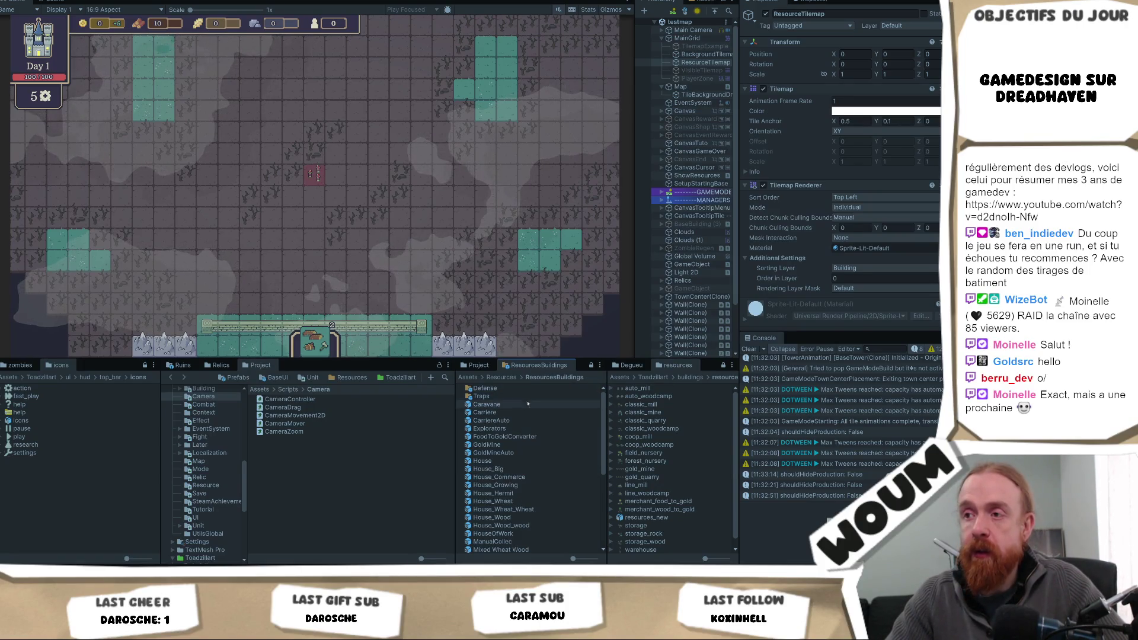
click(503, 461)
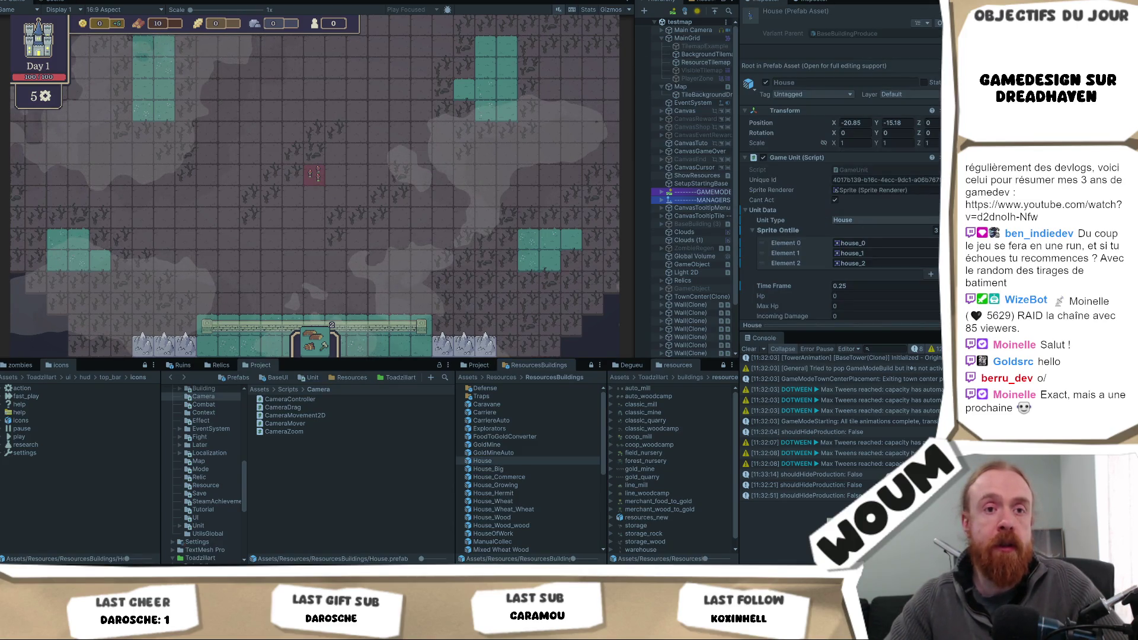
click(510, 462)
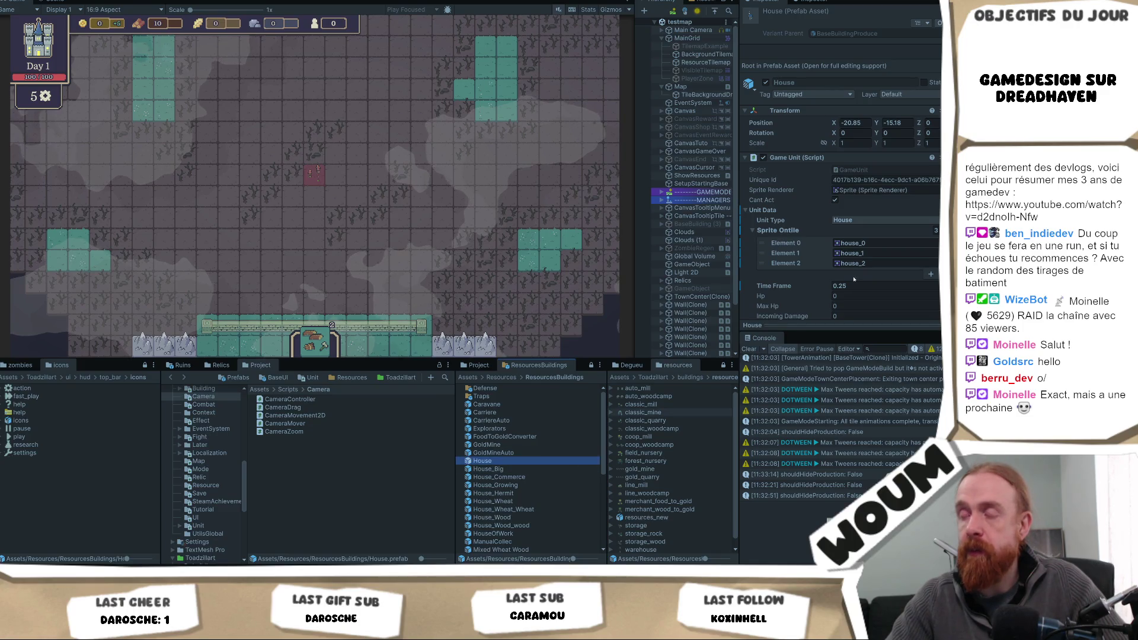
key(Escape)
key(Down)
key(Up)
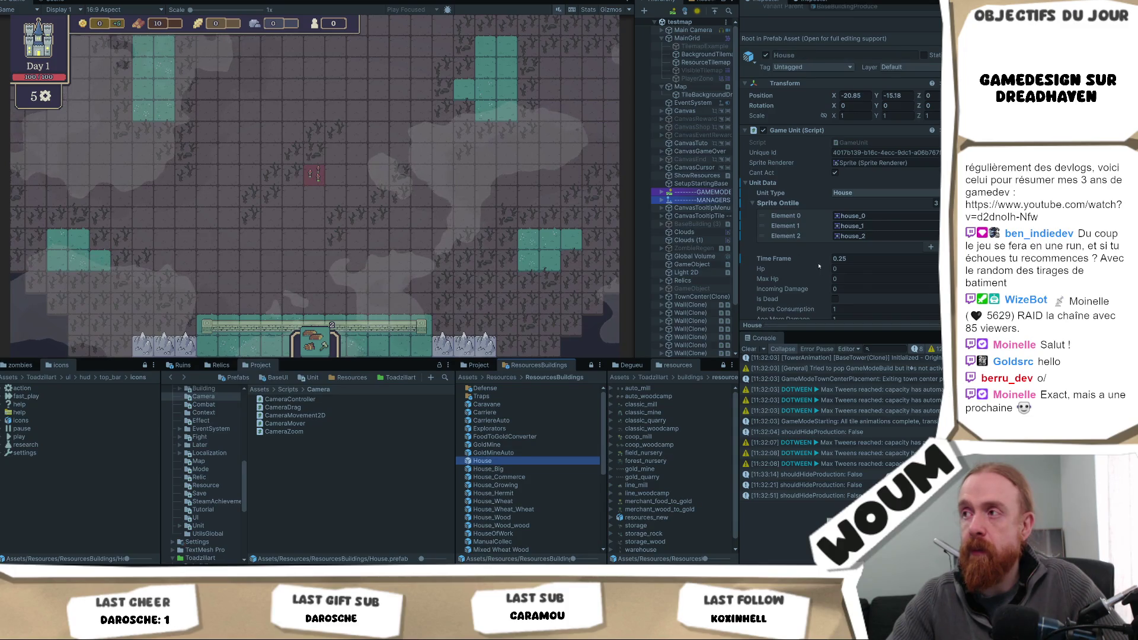
scroll(856, 280, down, 5)
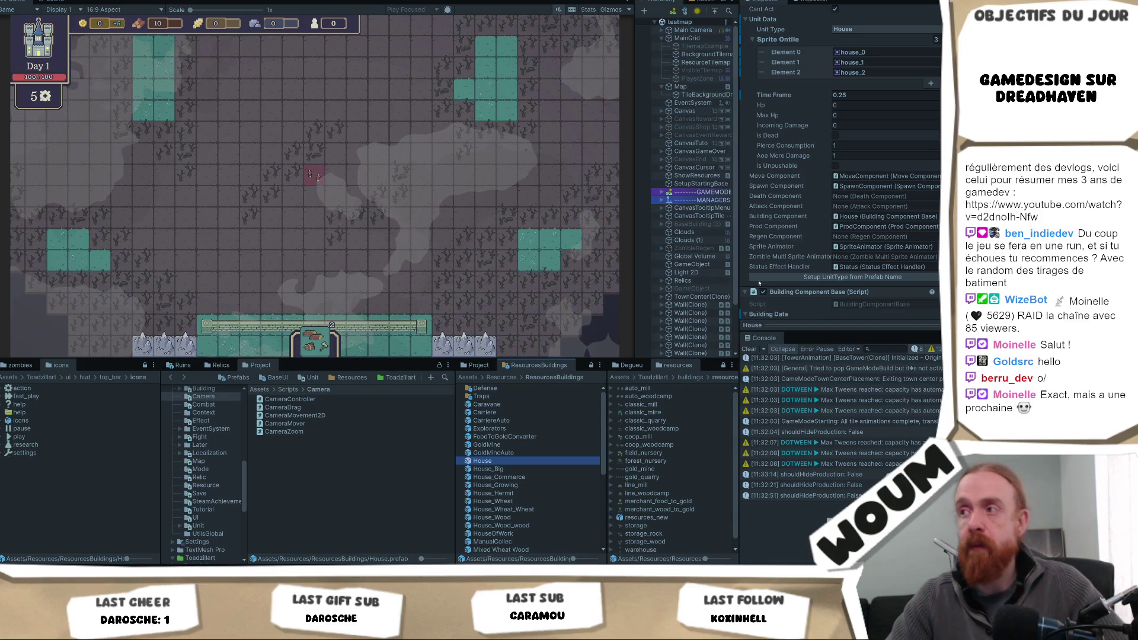
scroll(899, 267, down, 2)
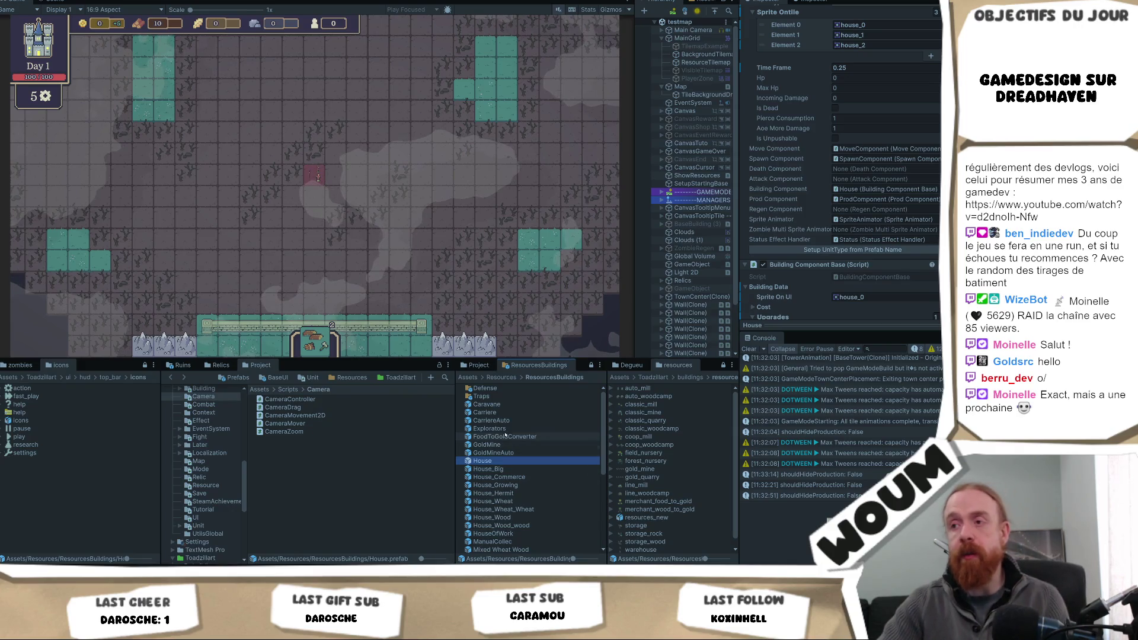
click(485, 412)
scroll(515, 473, down, 5)
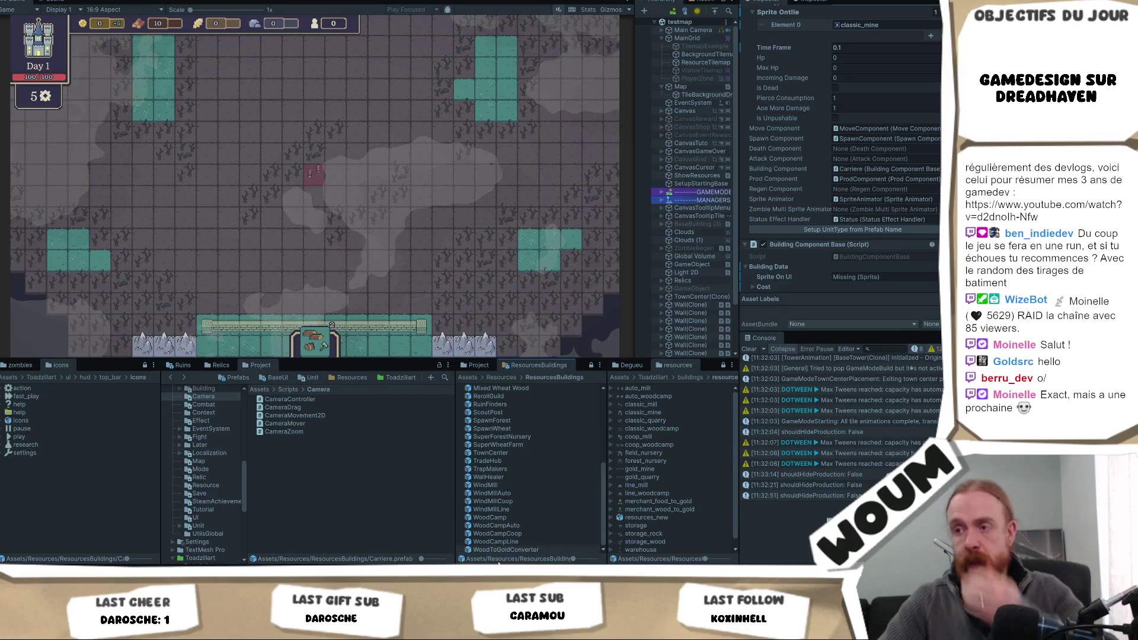
- Set the WoodCamp prefab's Cost Resources size to 0
click(517, 518)
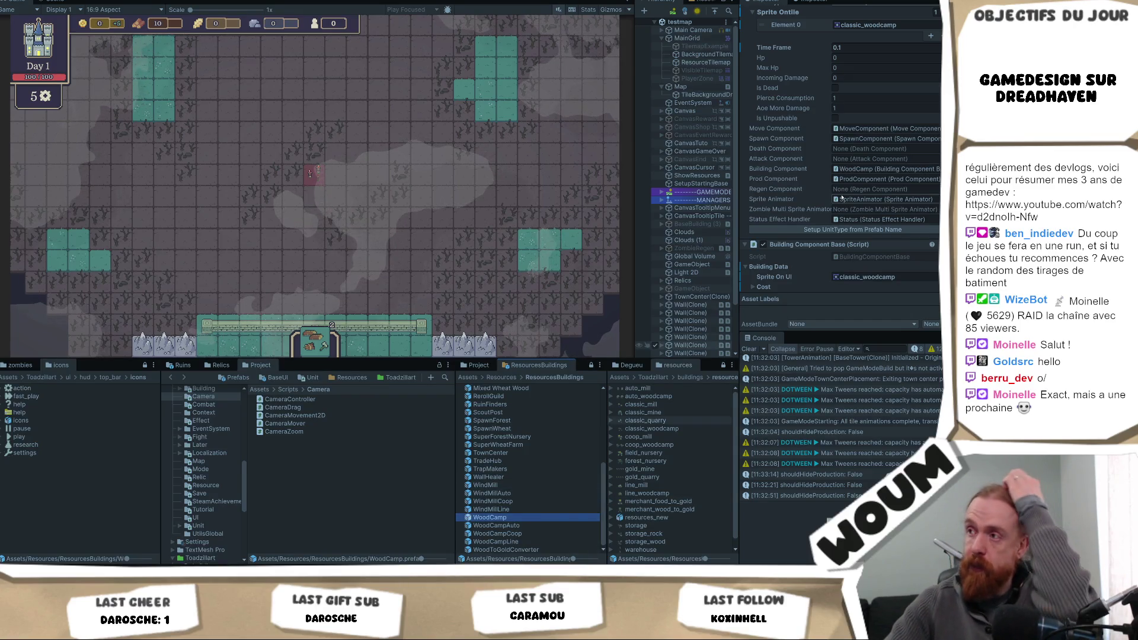
scroll(894, 253, up, 4)
scroll(894, 252, down, 3)
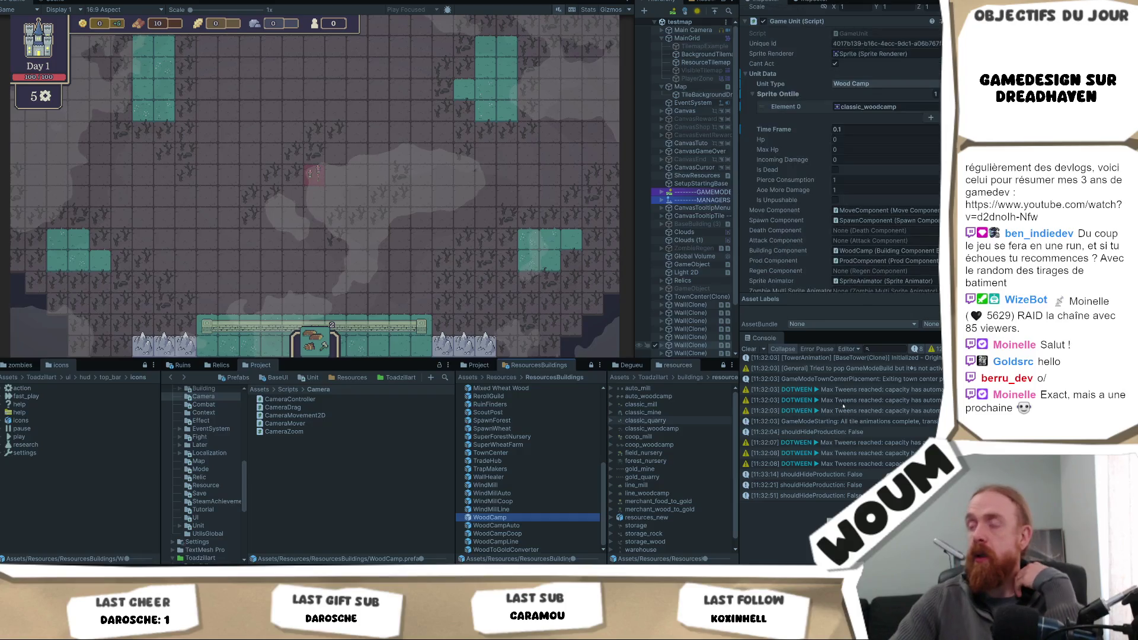
scroll(875, 263, down, 9)
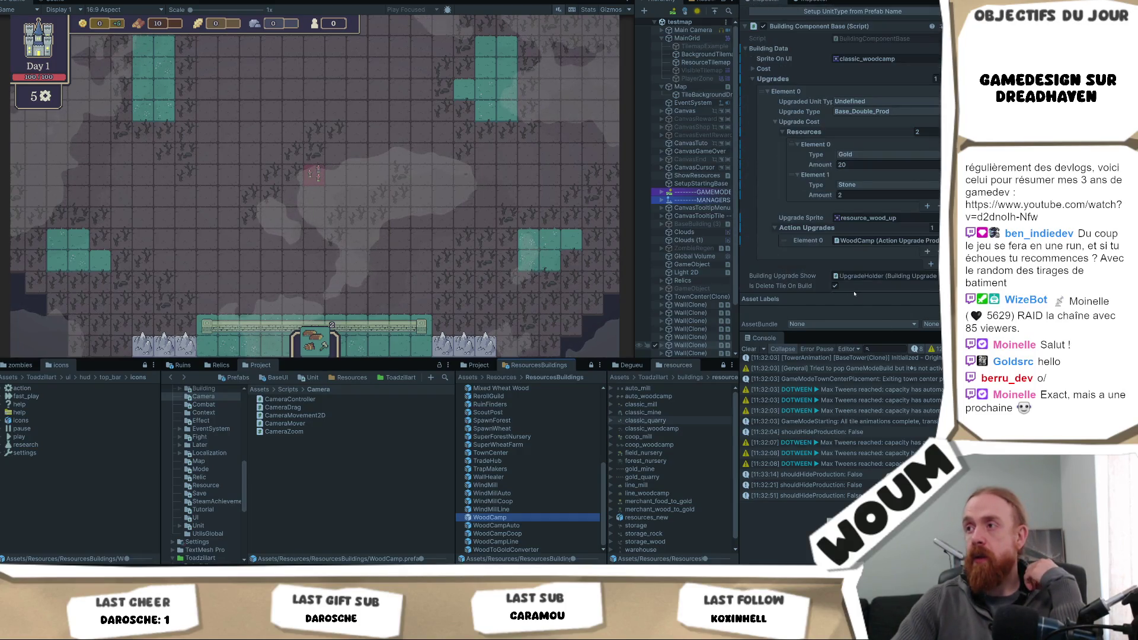
scroll(878, 207, down, 5)
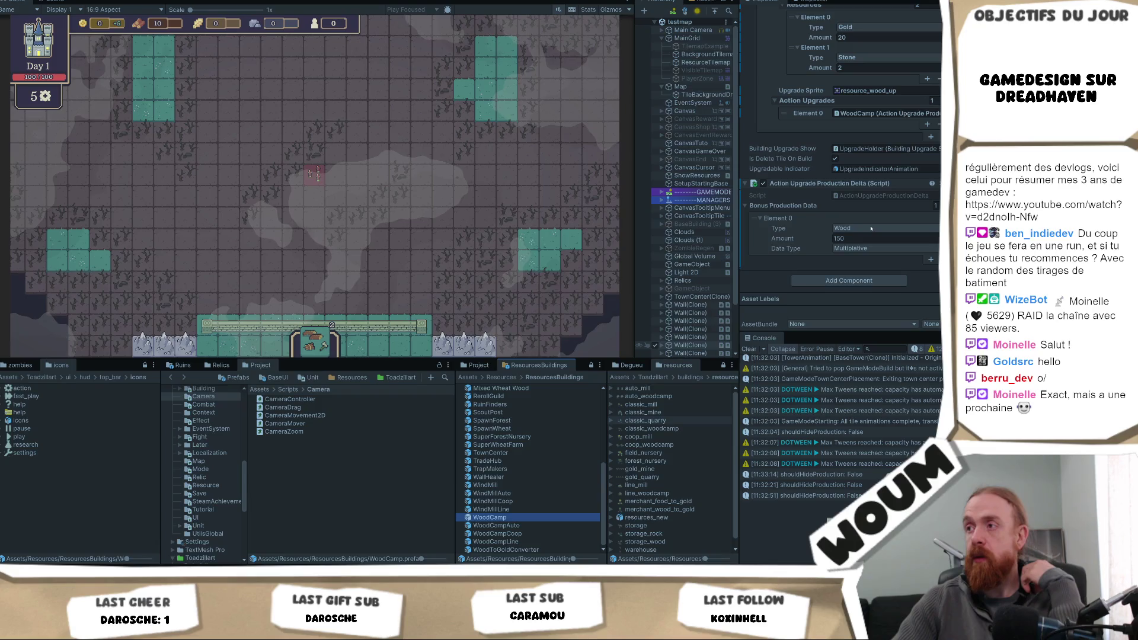
scroll(868, 226, up, 6)
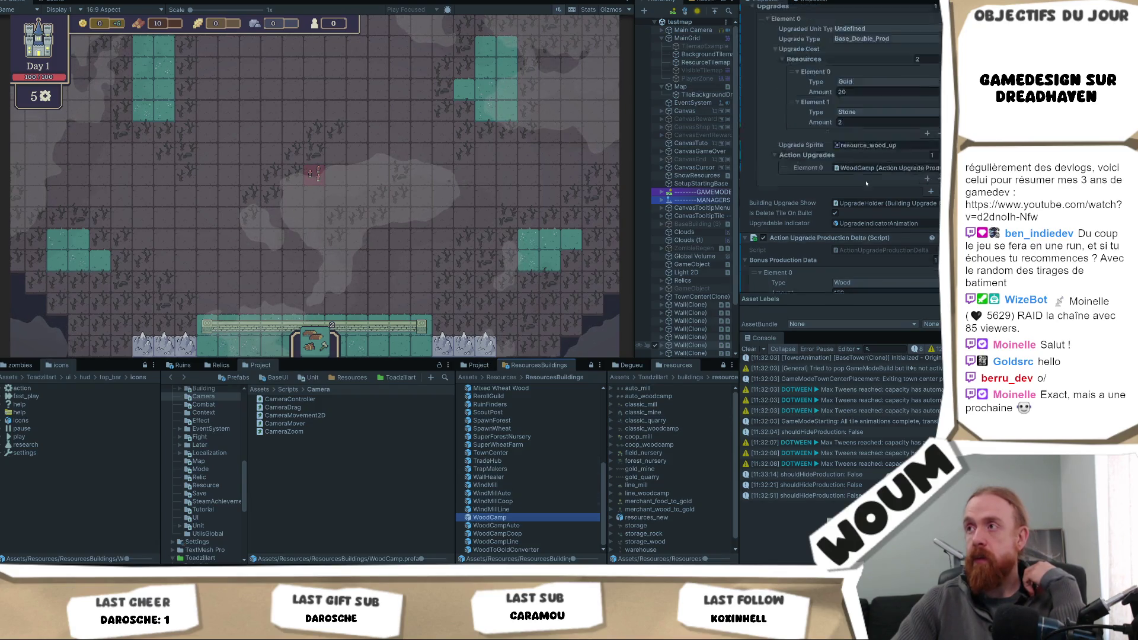
scroll(869, 193, up, 5)
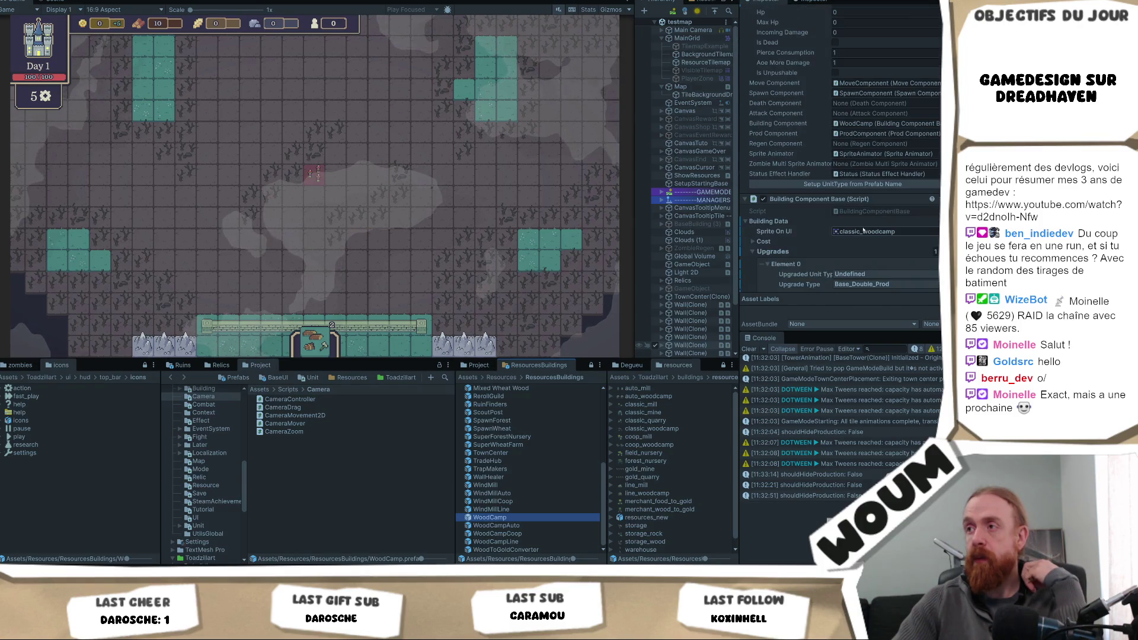
scroll(863, 231, down, 4)
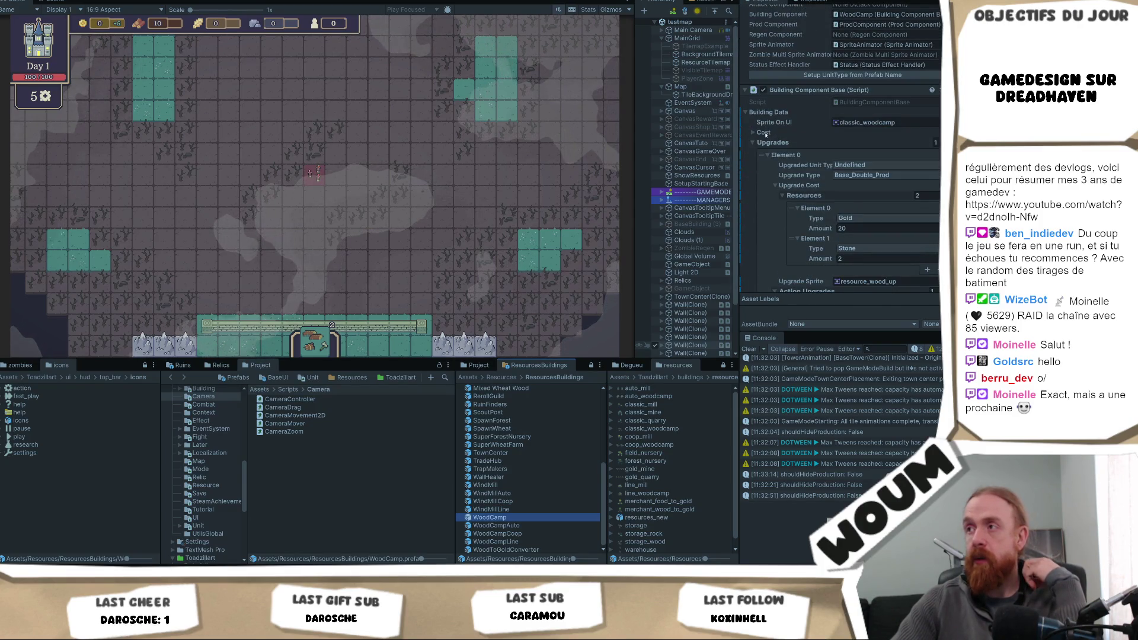
click(764, 132)
click(925, 143)
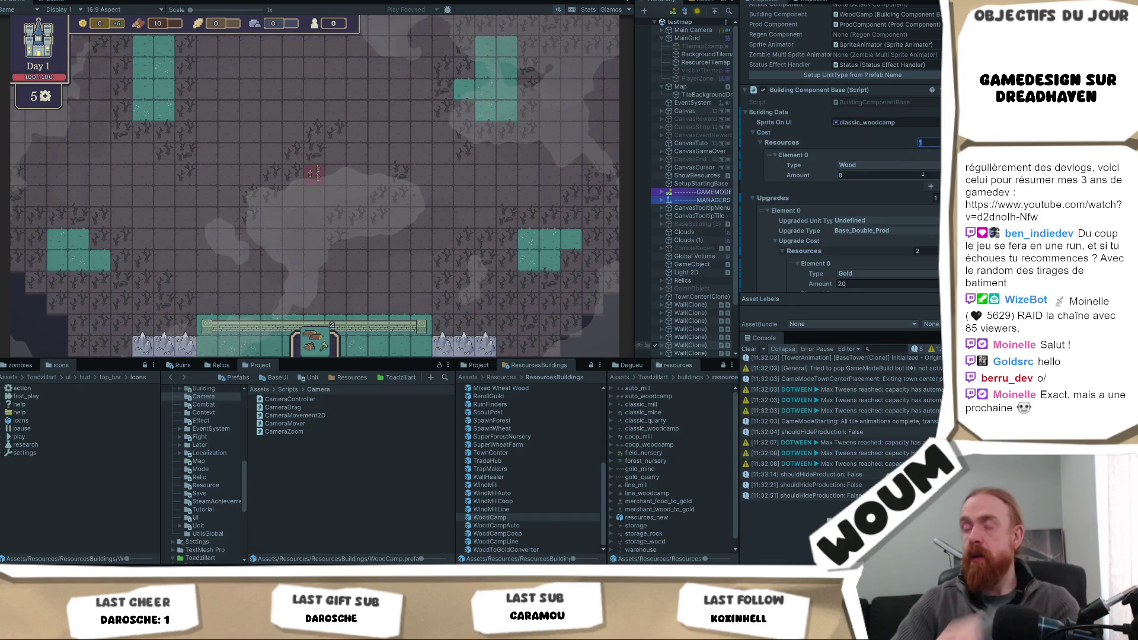
text(0)
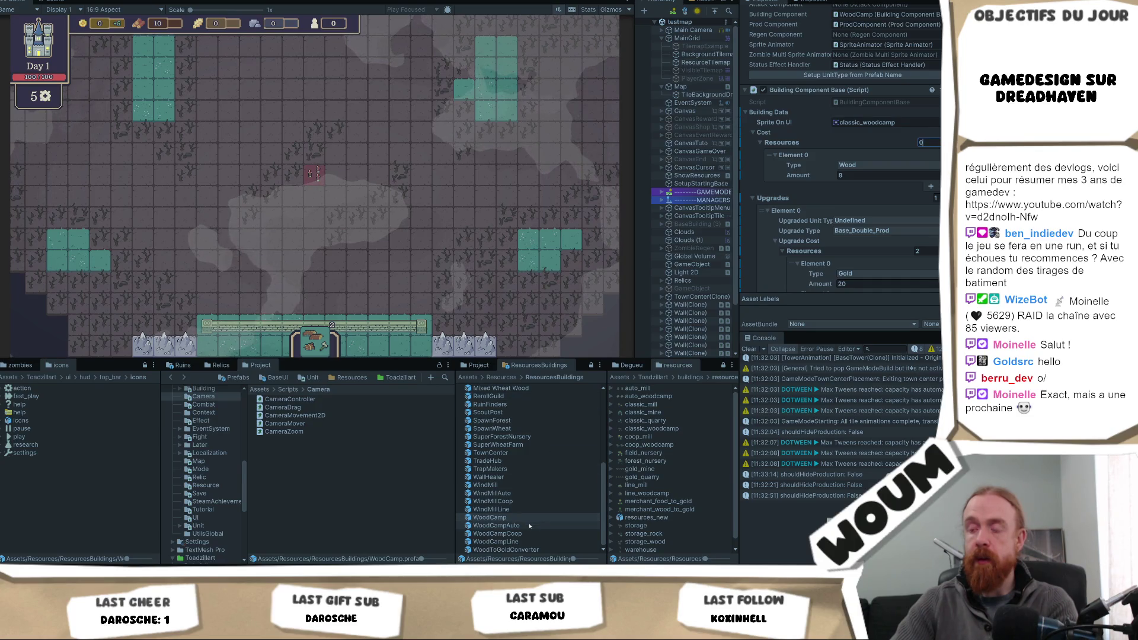
key(Return)
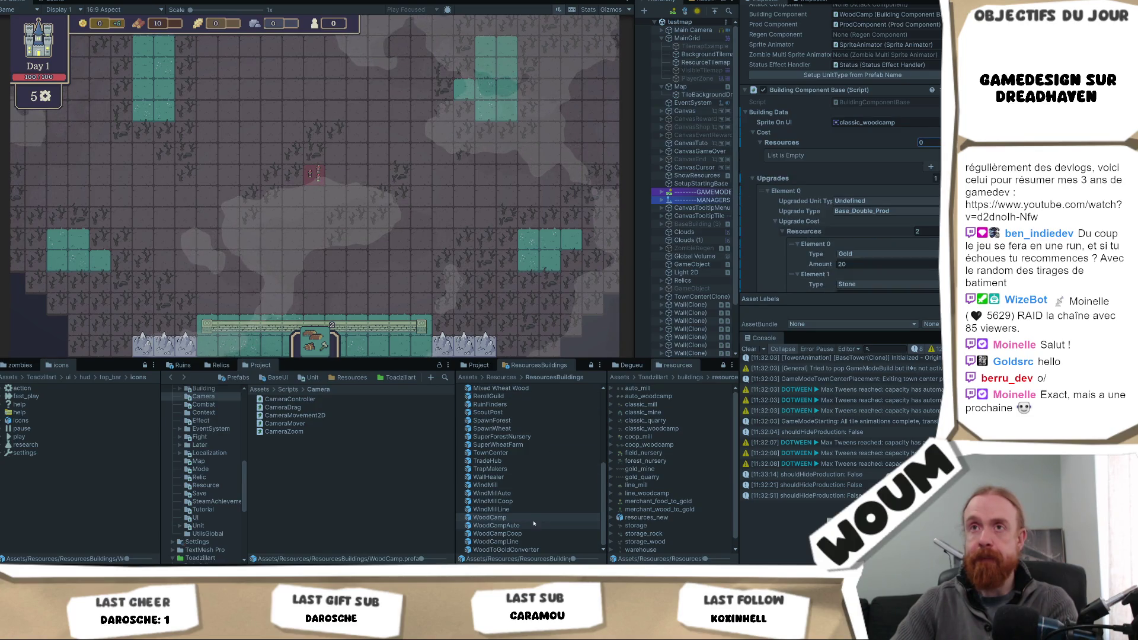
- Empty WoodCampAuto's cost list by setting its Resources size to 0
click(504, 526)
click(922, 152)
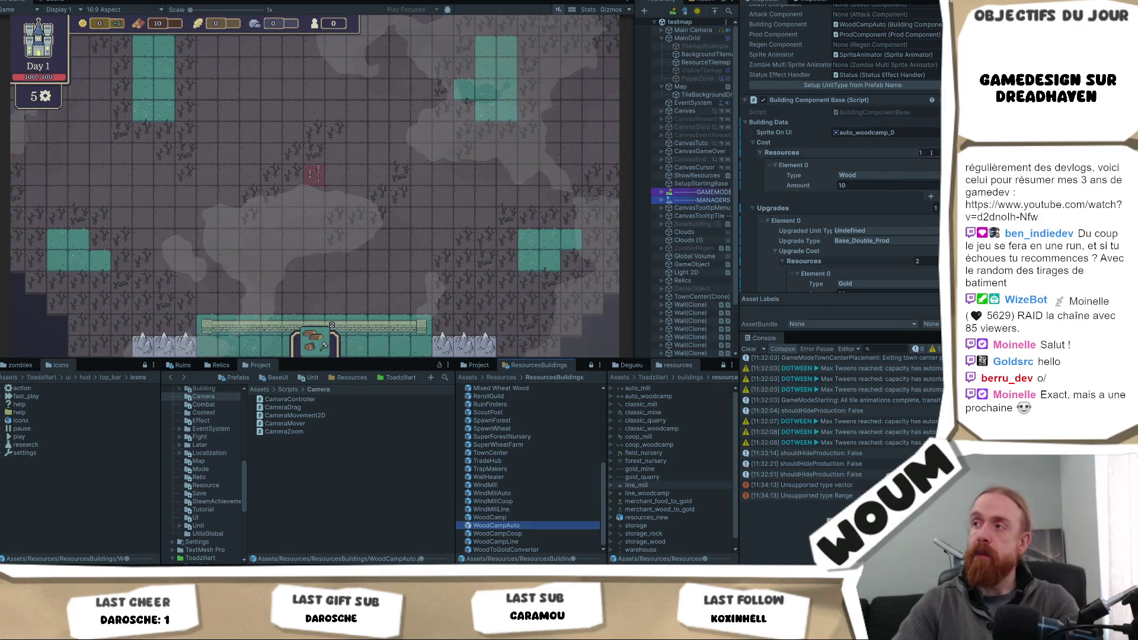
text(0)
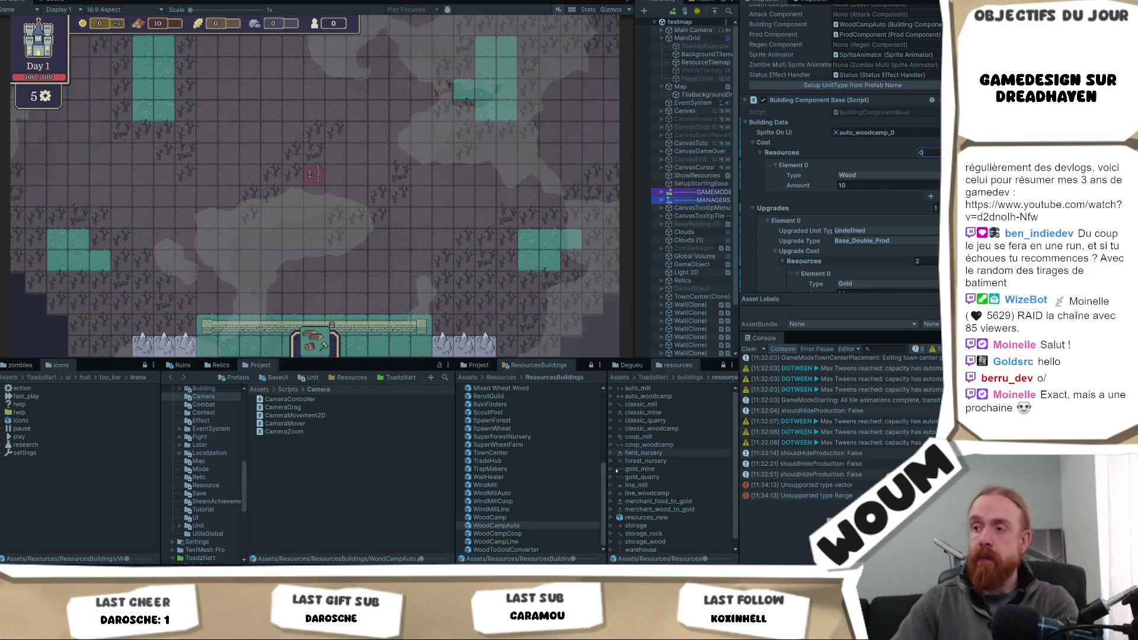
key(Return)
- Reveal tiles around the base and build the Chopping Camp on a forest tile
mouse_move(324, 348)
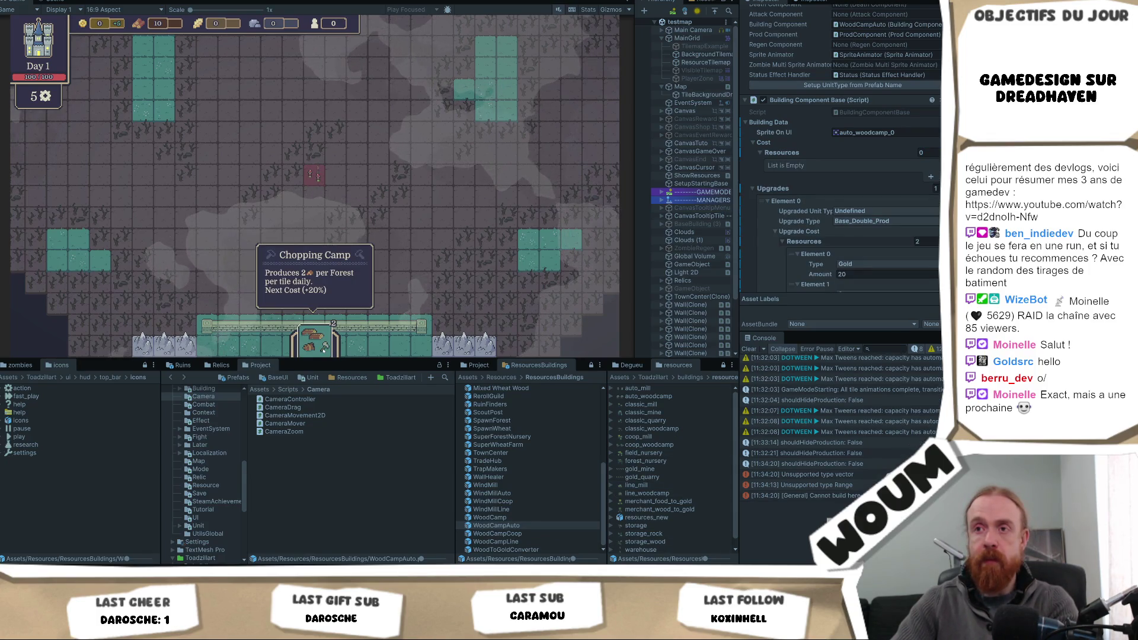
mouse_move(324, 349)
mouse_down()
mouse_move(376, 274)
mouse_move(394, 173)
mouse_move(401, 295)
mouse_up()
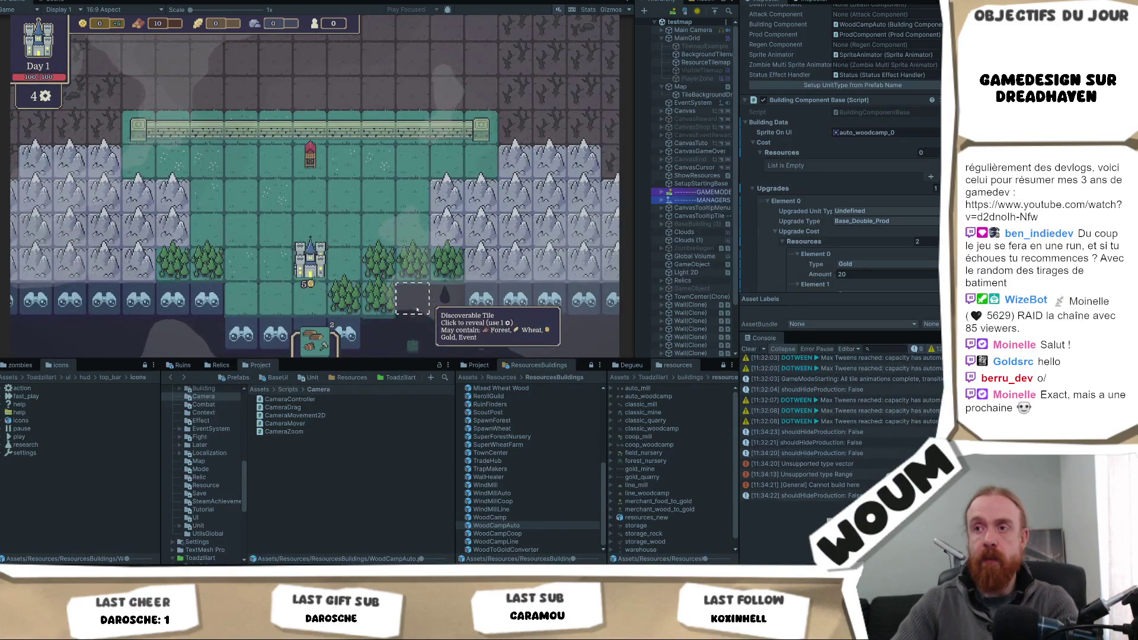
click(367, 280)
click(422, 243)
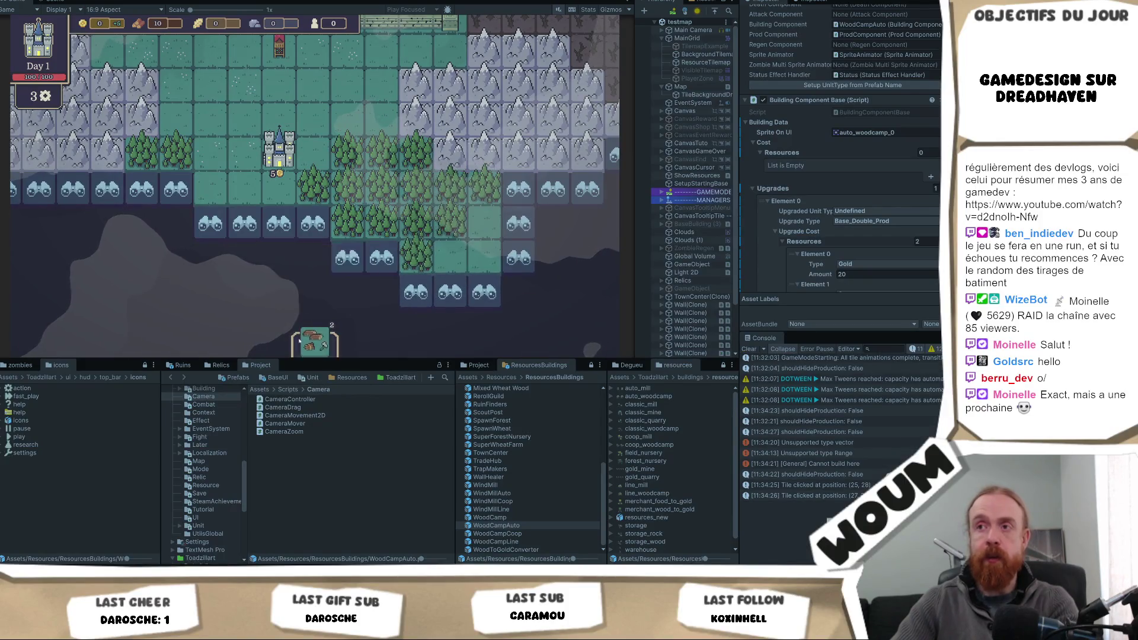
drag(315, 343, 342, 200)
click(381, 258)
click(348, 256)
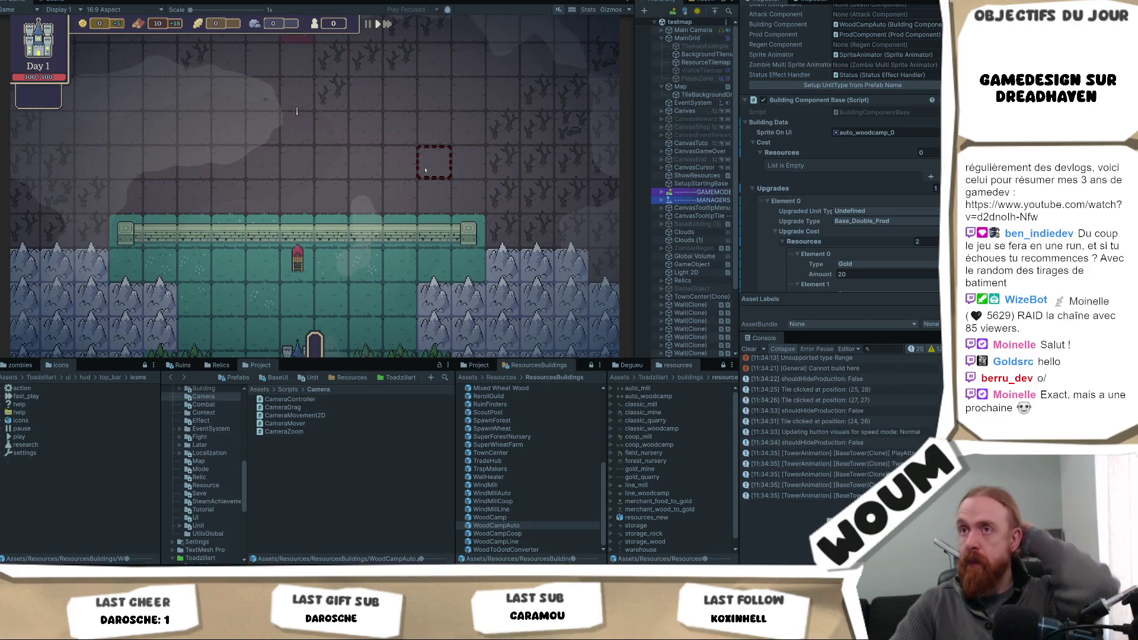
click(426, 171)
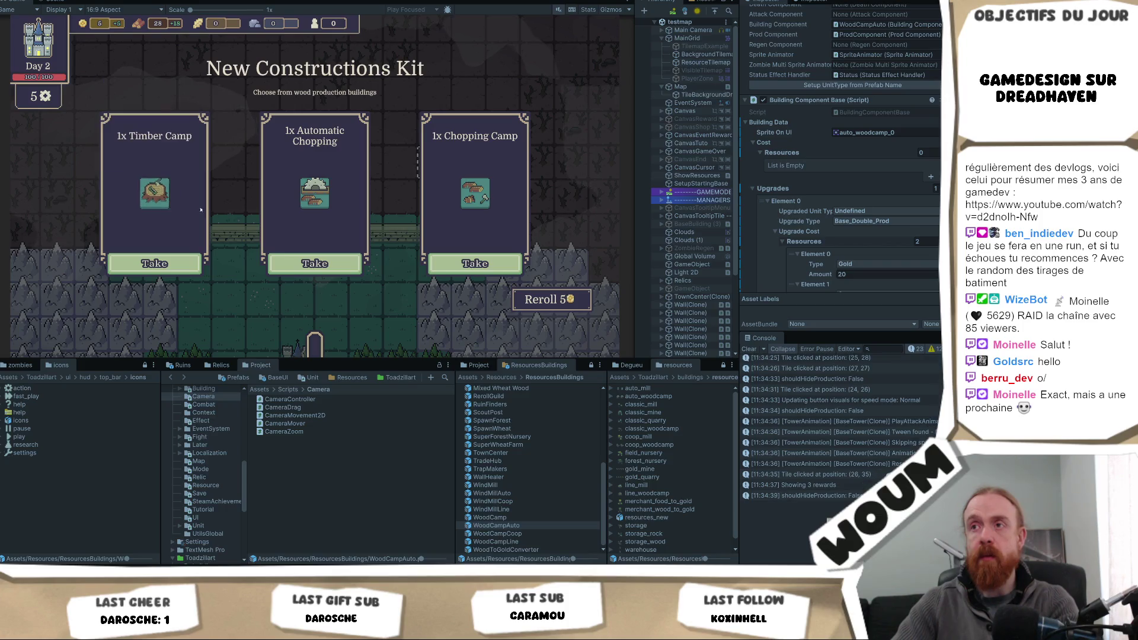
mouse_move(311, 200)
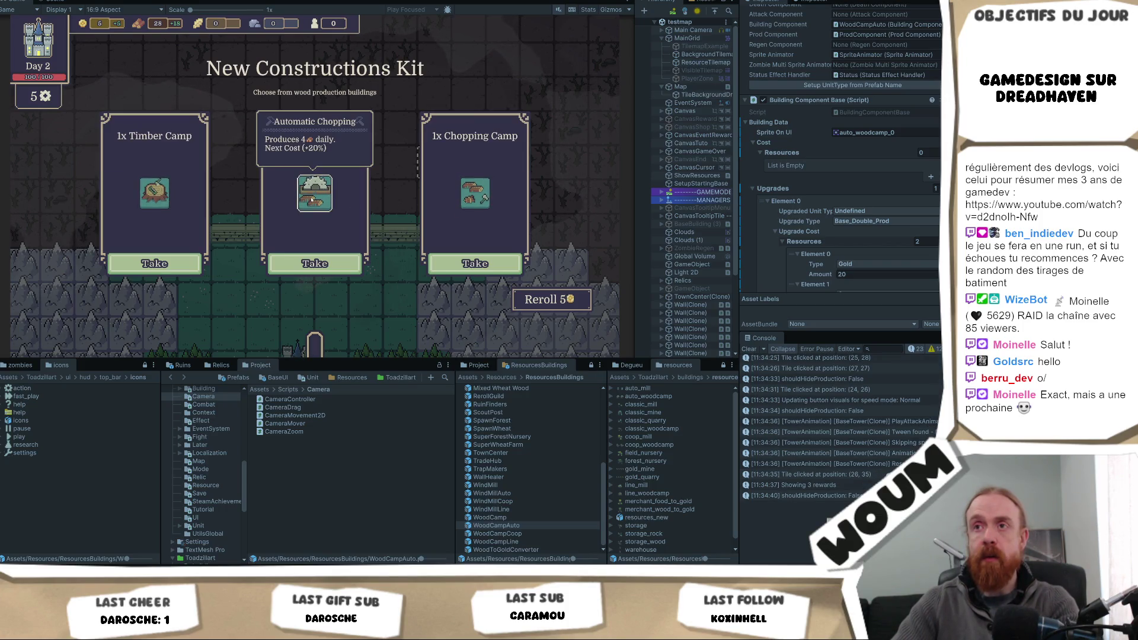
mouse_move(172, 197)
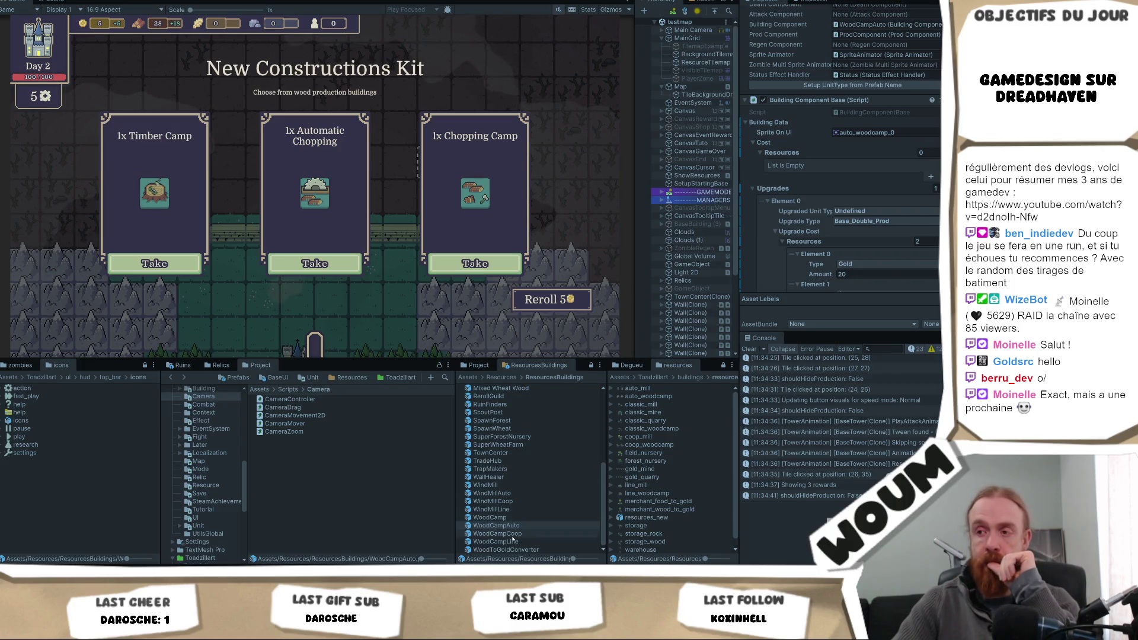
- Lower WoodCampLine's wood cost from 20 to 10, then take the Timber Camp from the kit
click(563, 526)
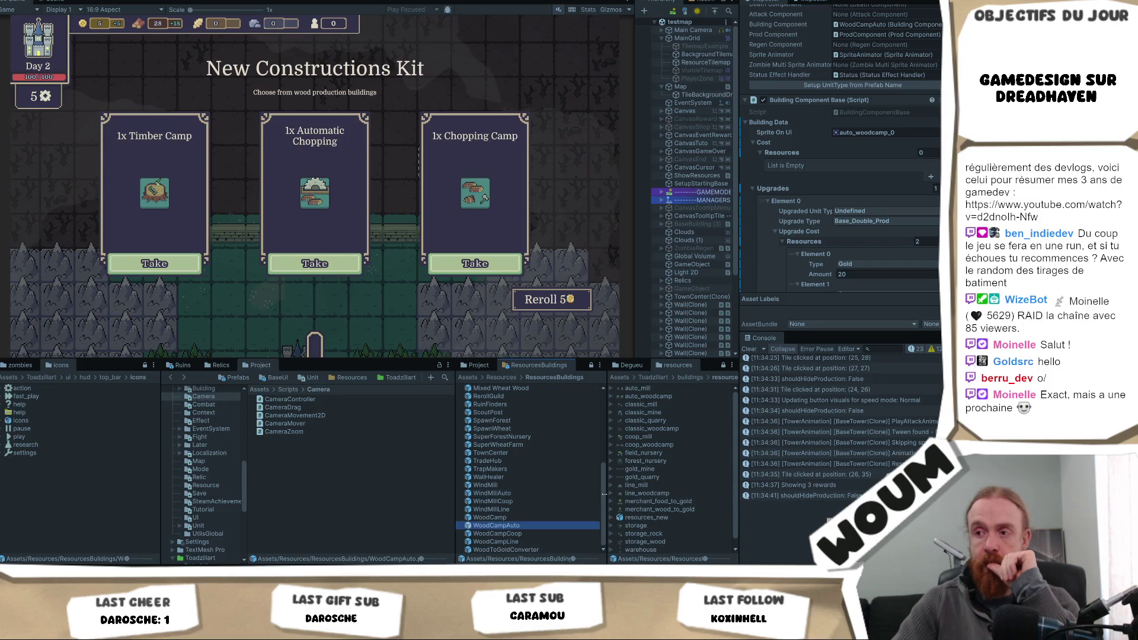
click(532, 542)
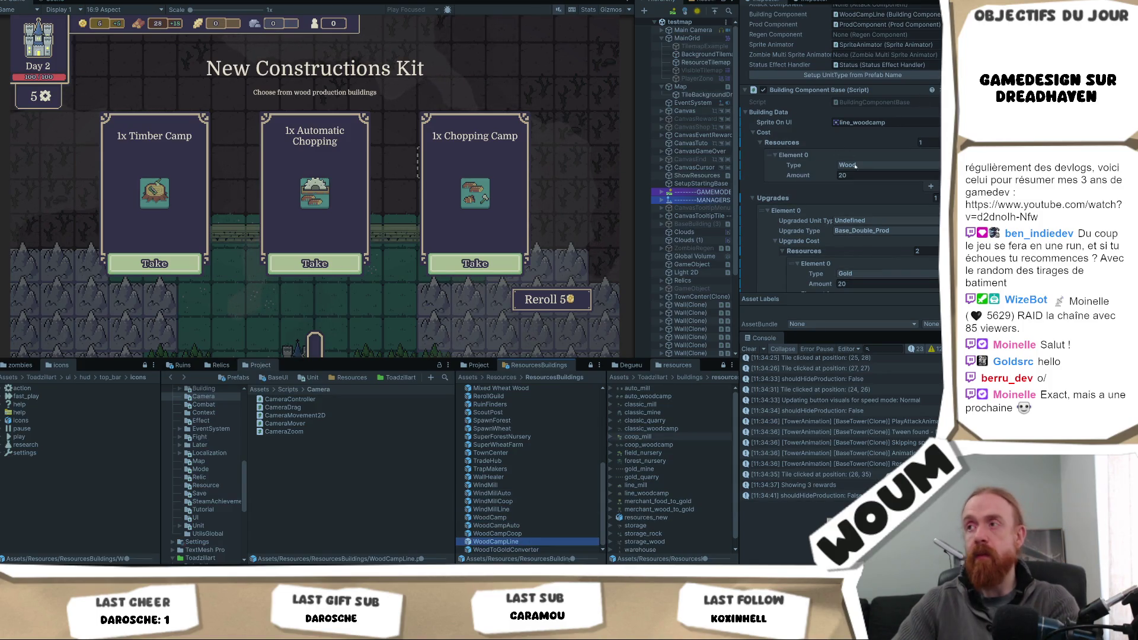
click(856, 178)
text(10)
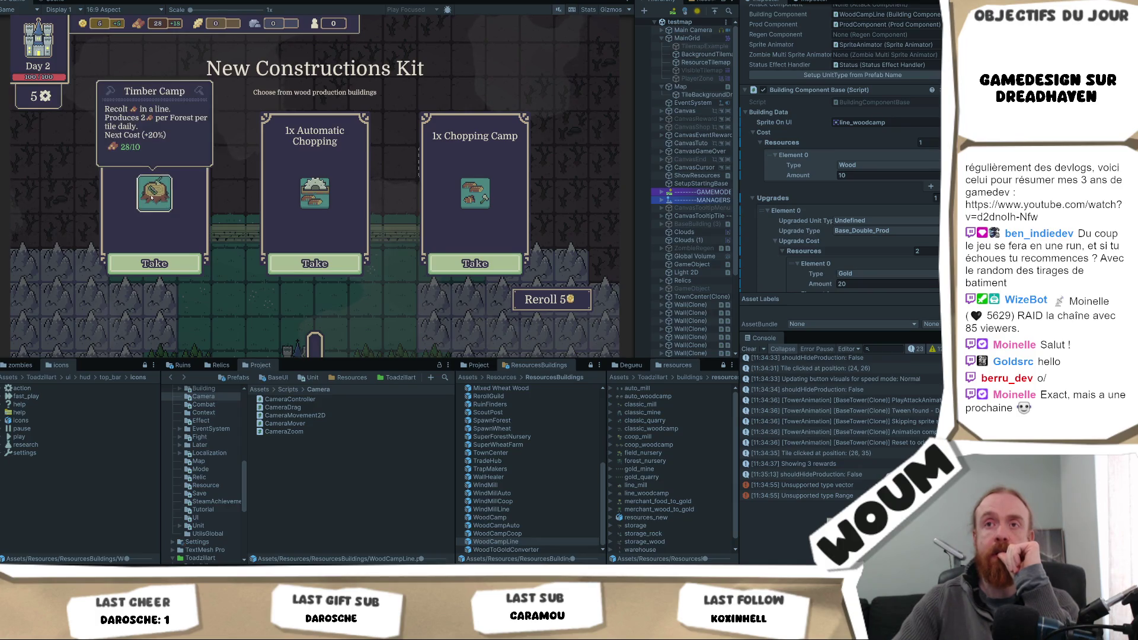
click(156, 265)
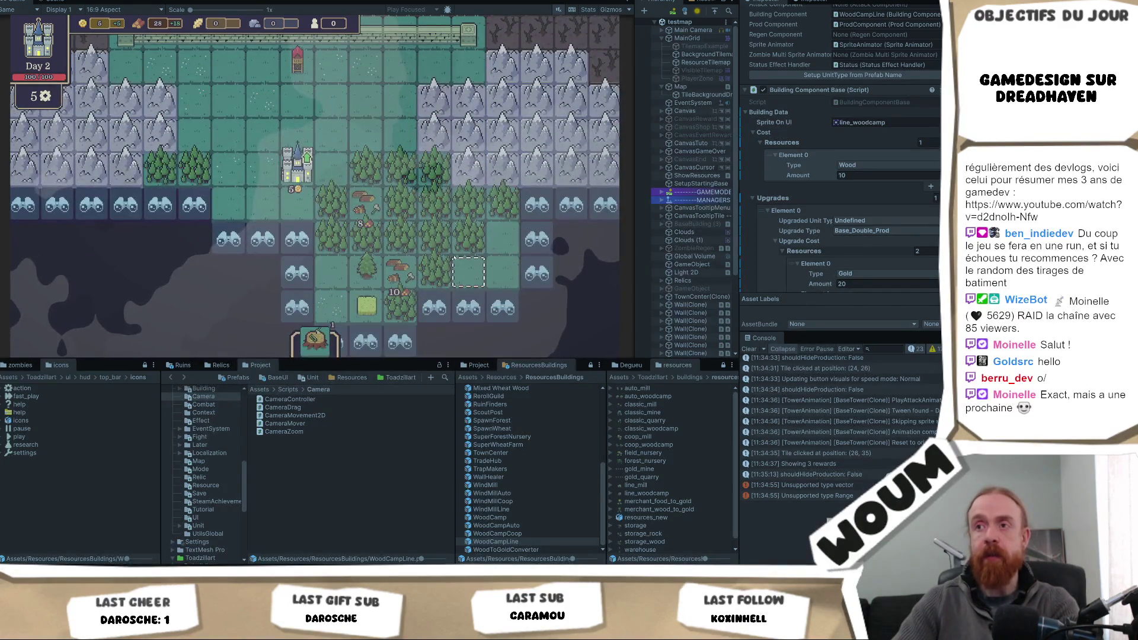
- Reveal three more discoverable tiles on the map
scroll(320, 355, down, 3)
scroll(374, 178, up, 3)
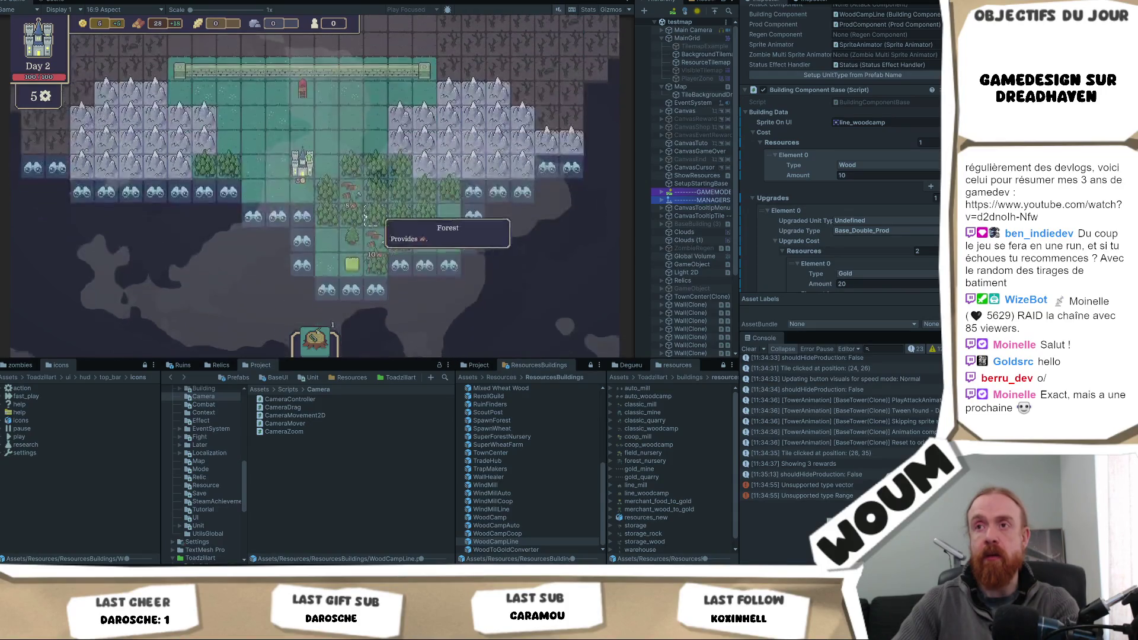
click(283, 231)
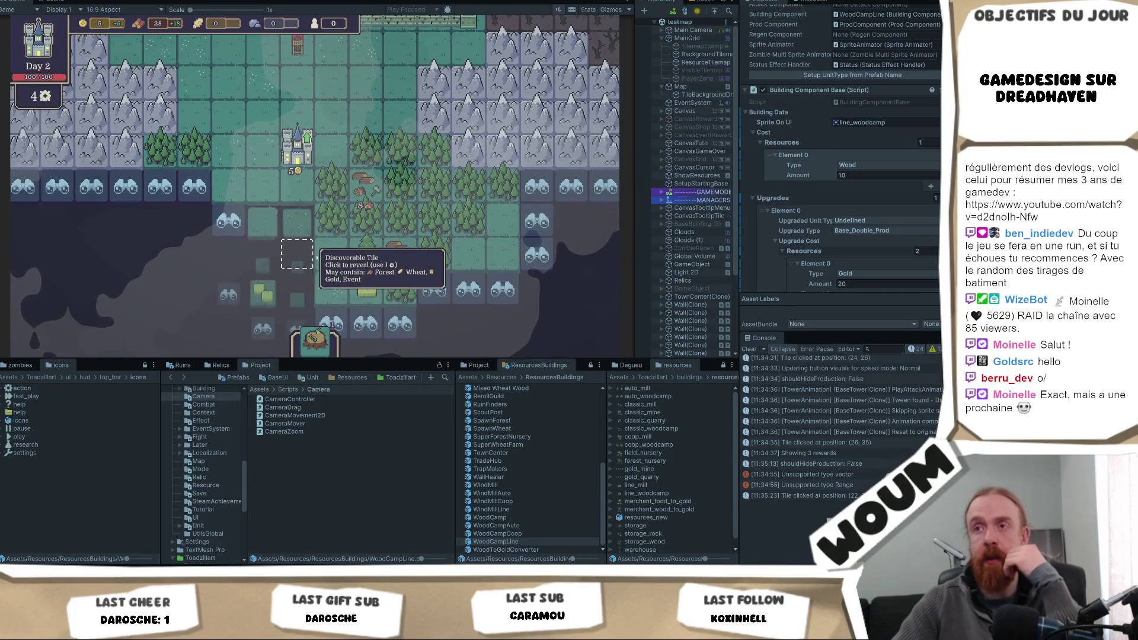
click(432, 287)
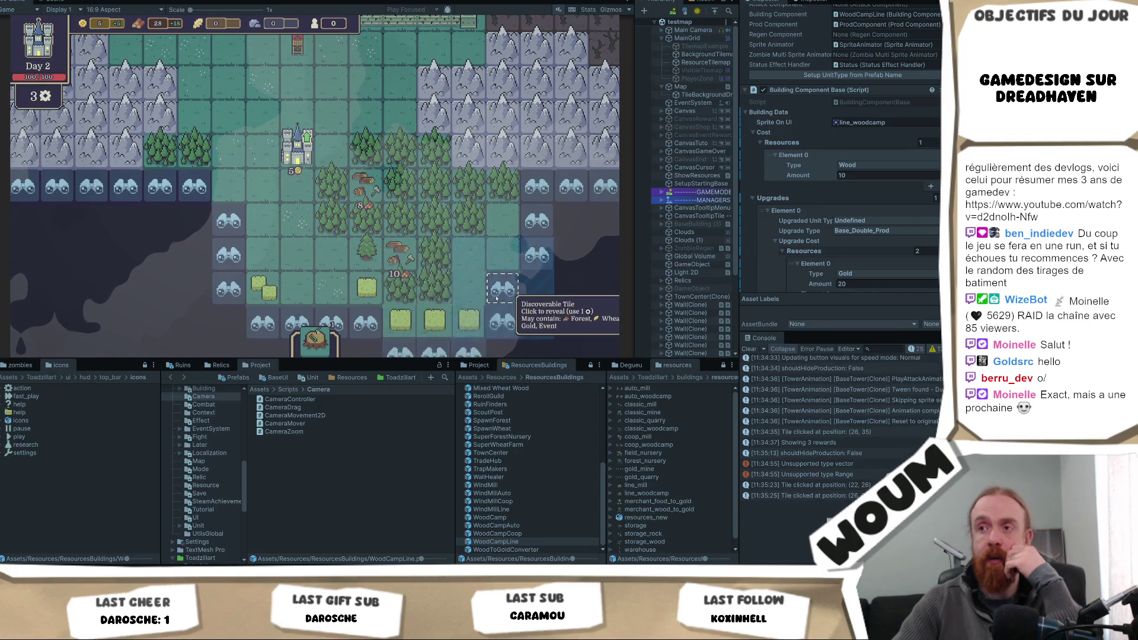
click(537, 256)
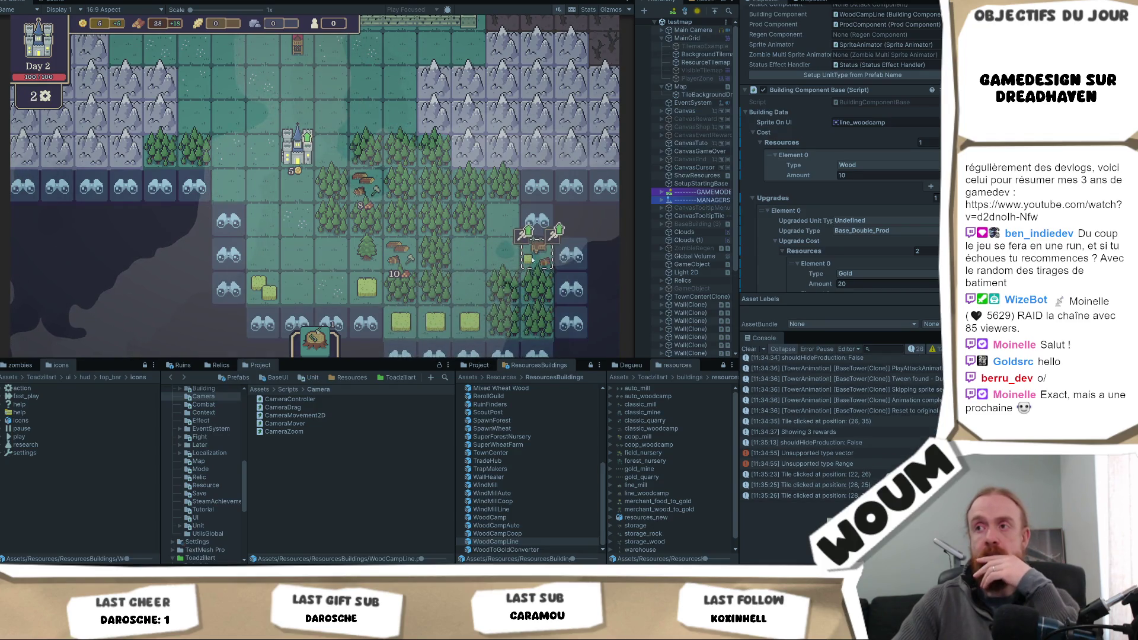
- Build the Automatic Chopping camp and check the tiles around it
mouse_move(534, 235)
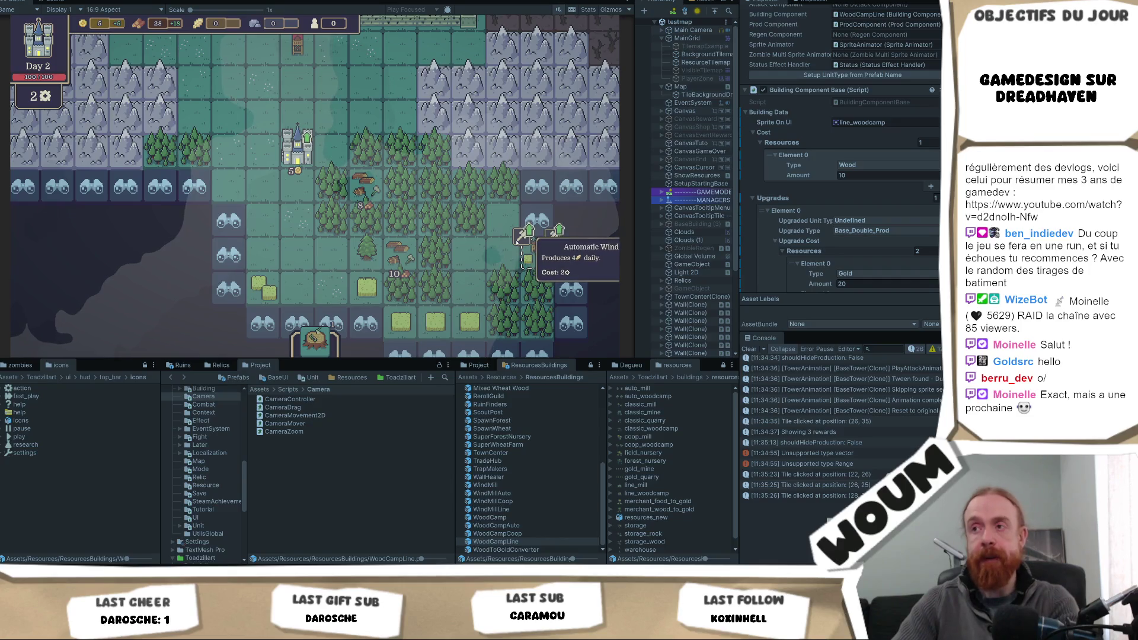
key(d)
click(443, 236)
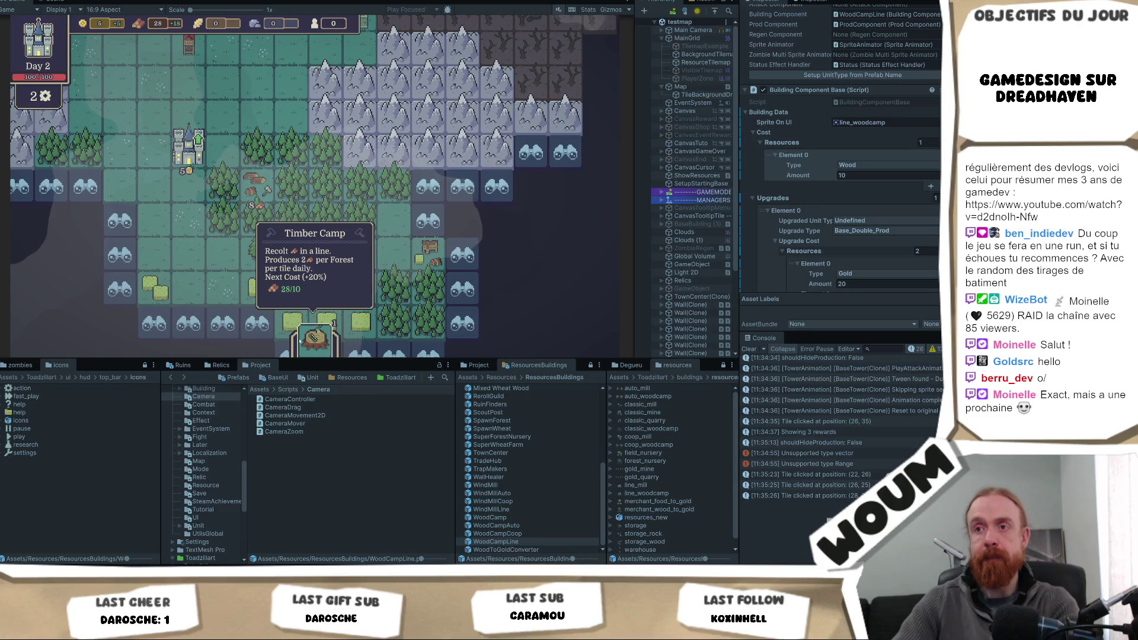
click(422, 255)
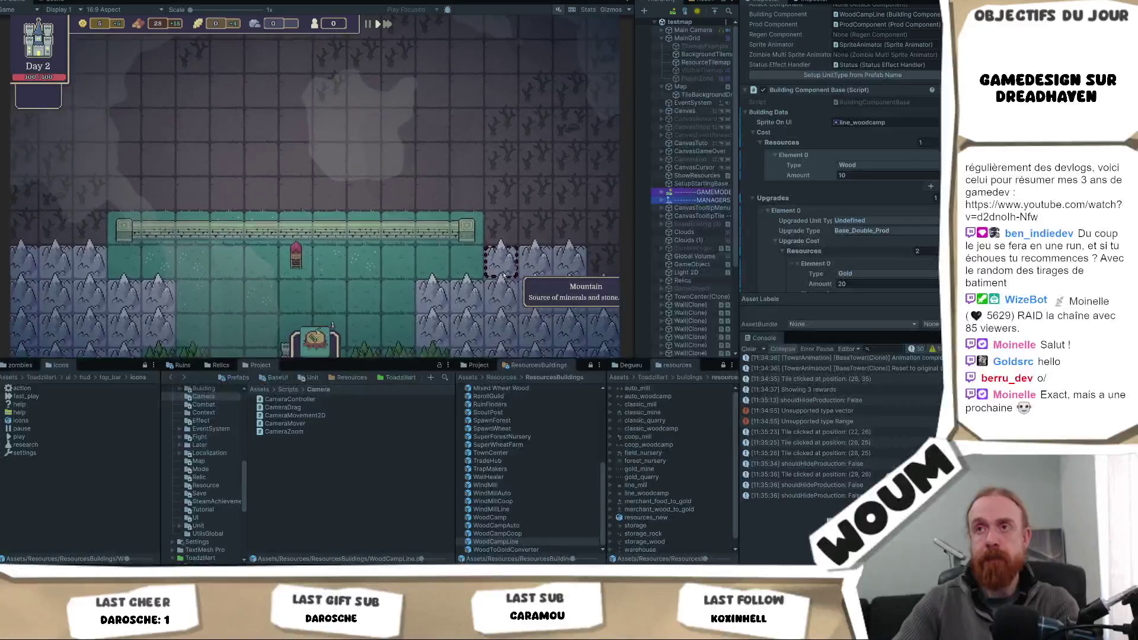
click(446, 259)
click(442, 261)
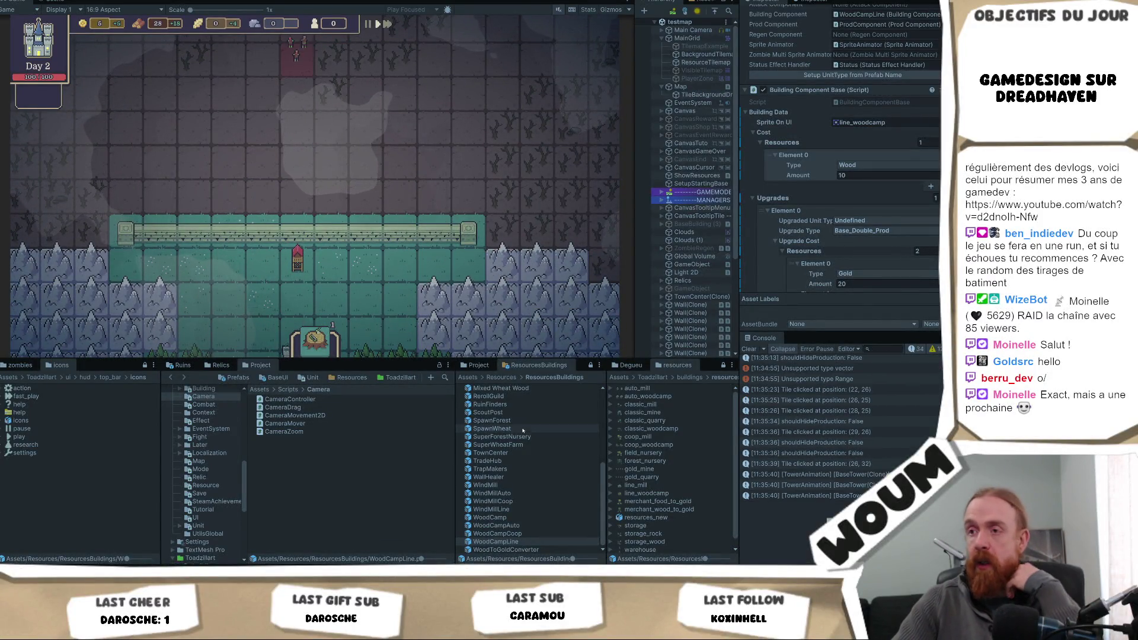
scroll(516, 421, up, 6)
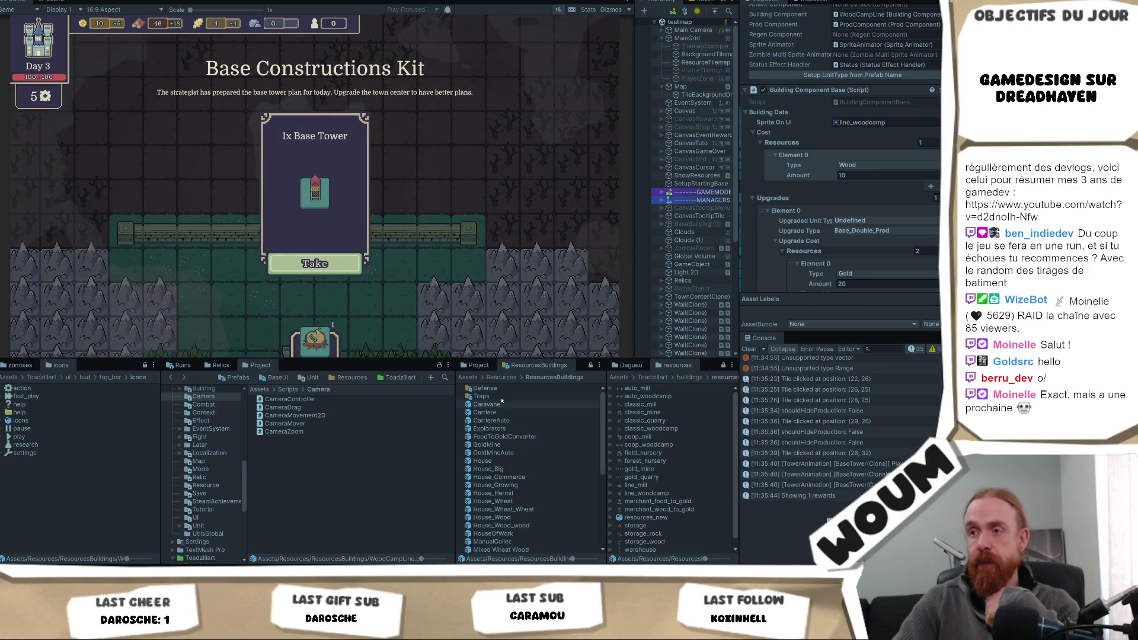
- Open the BaseTower prefab from the Defense folder
click(504, 389)
double_click(504, 389)
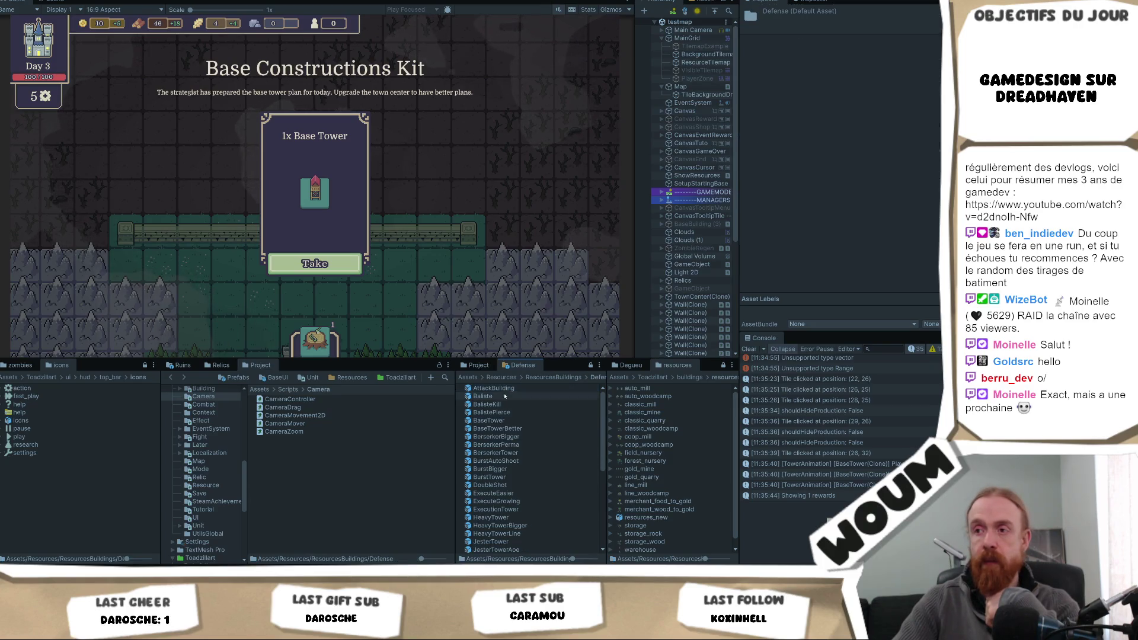
scroll(508, 491, down, 2)
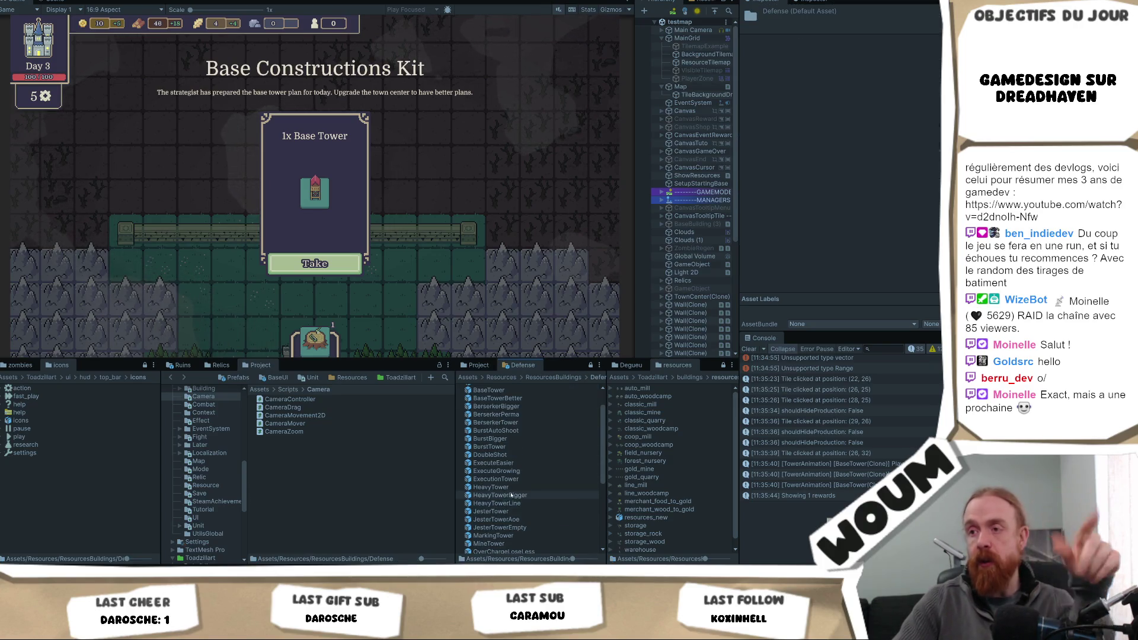
scroll(511, 484, down, 2)
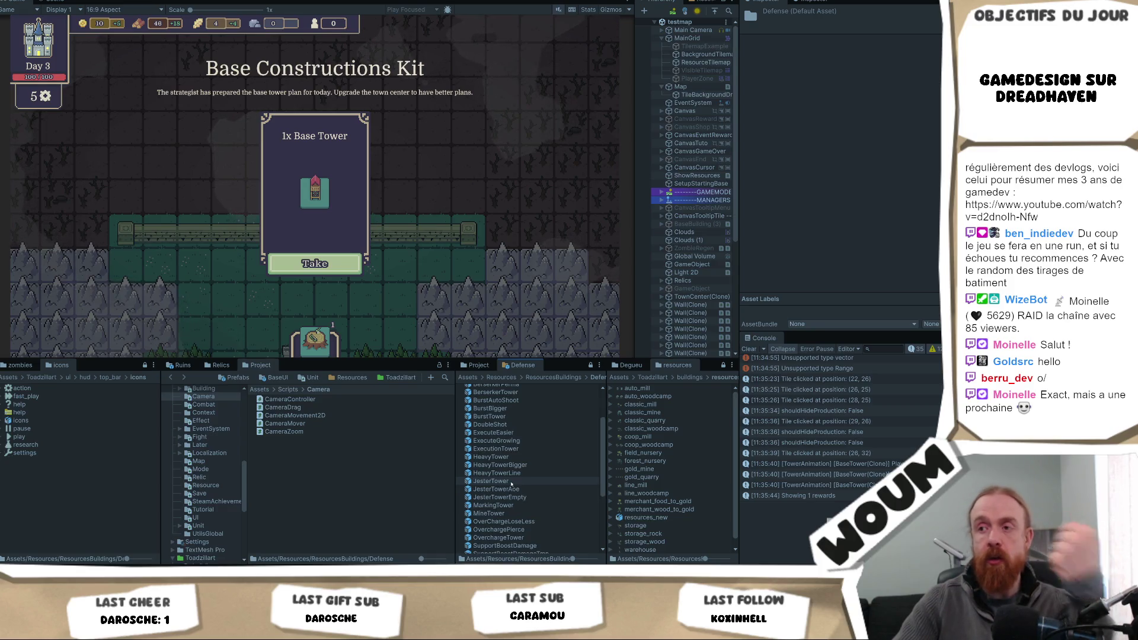
scroll(509, 479, up, 3)
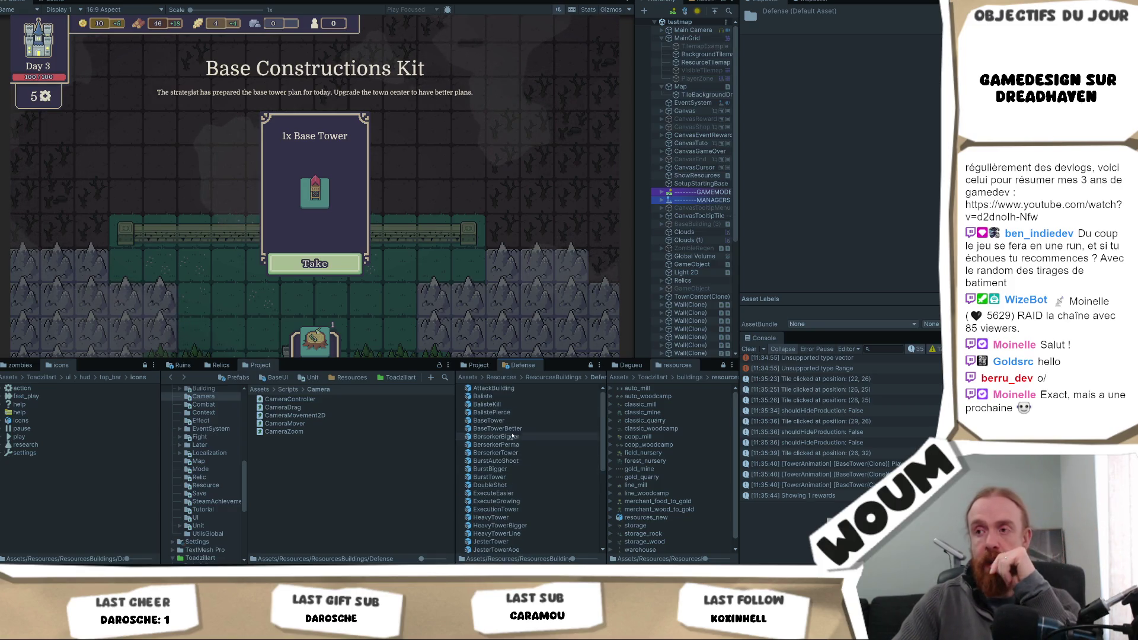
double_click(489, 421)
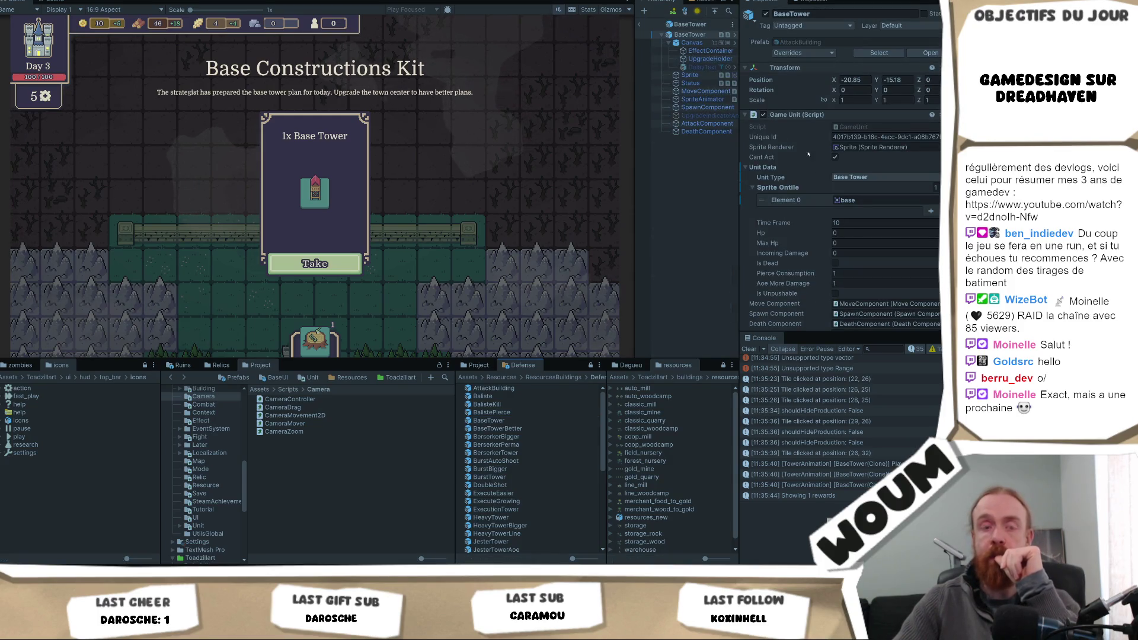
scroll(873, 228, down, 10)
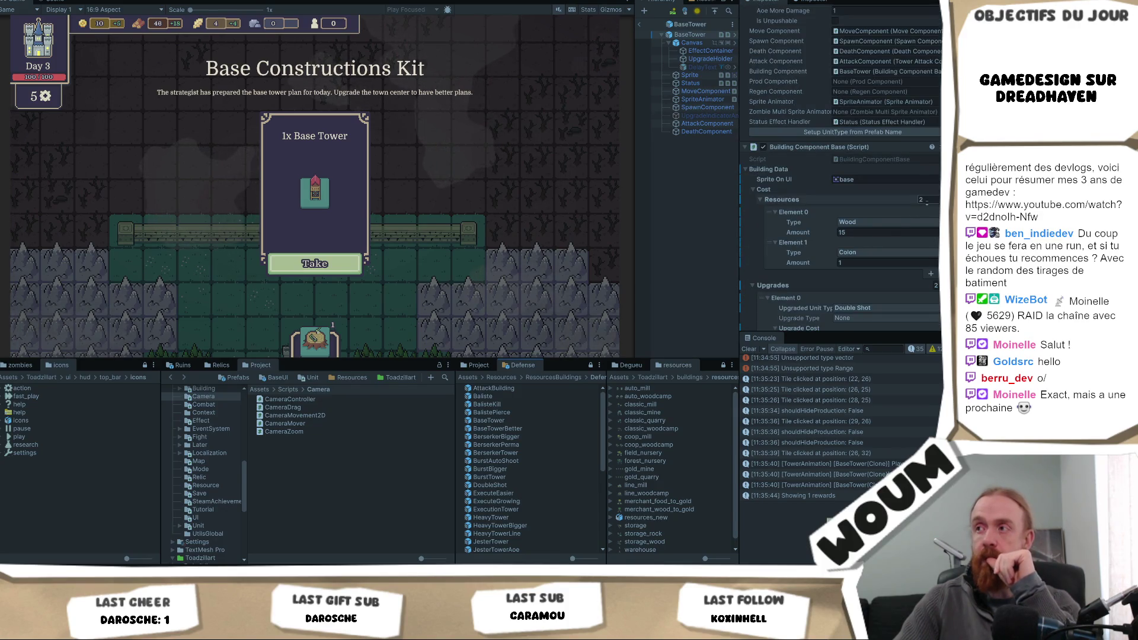
scroll(920, 200, up, 10)
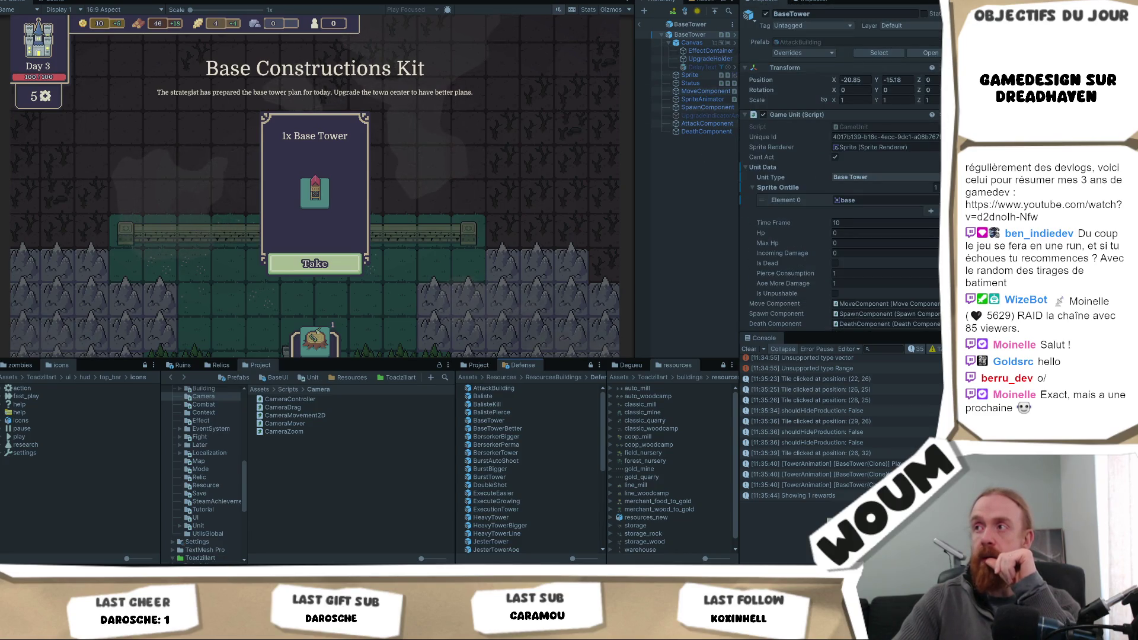
- Set AttackBuilding's AttackComponent Pushback_Force to 0 and take the Base Tower kit
click(925, 52)
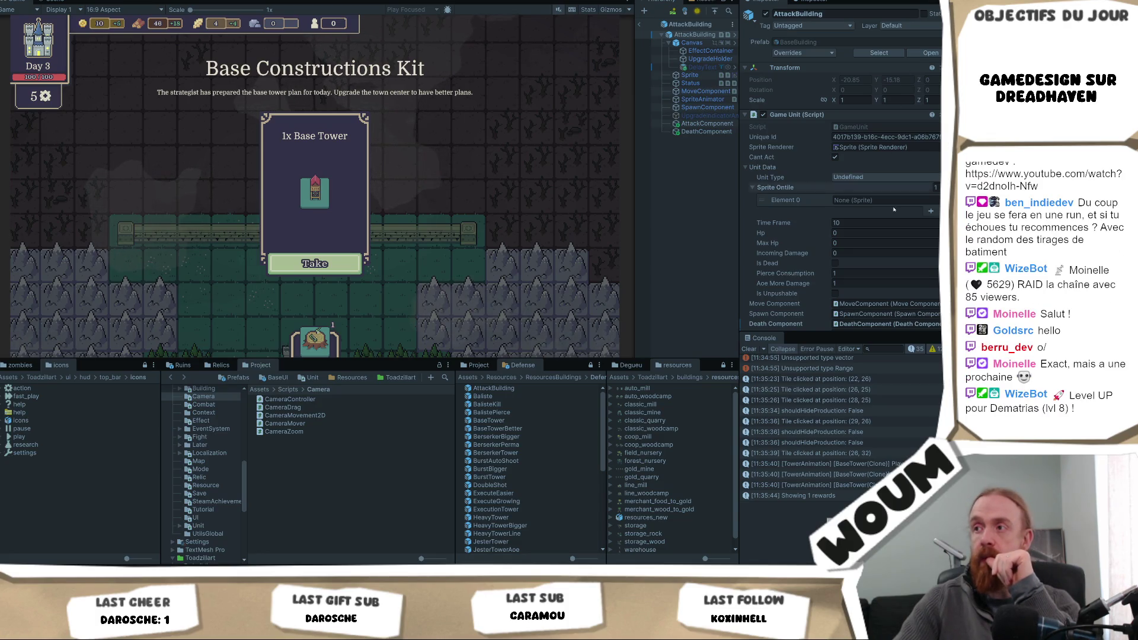
scroll(877, 231, down, 2)
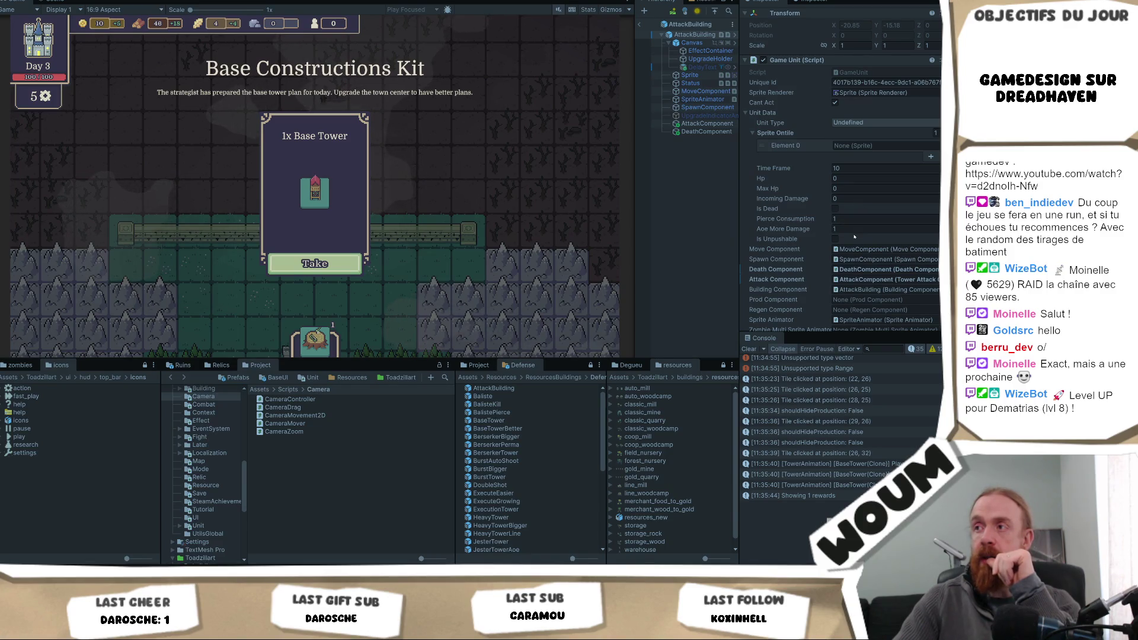
scroll(864, 216, down, 10)
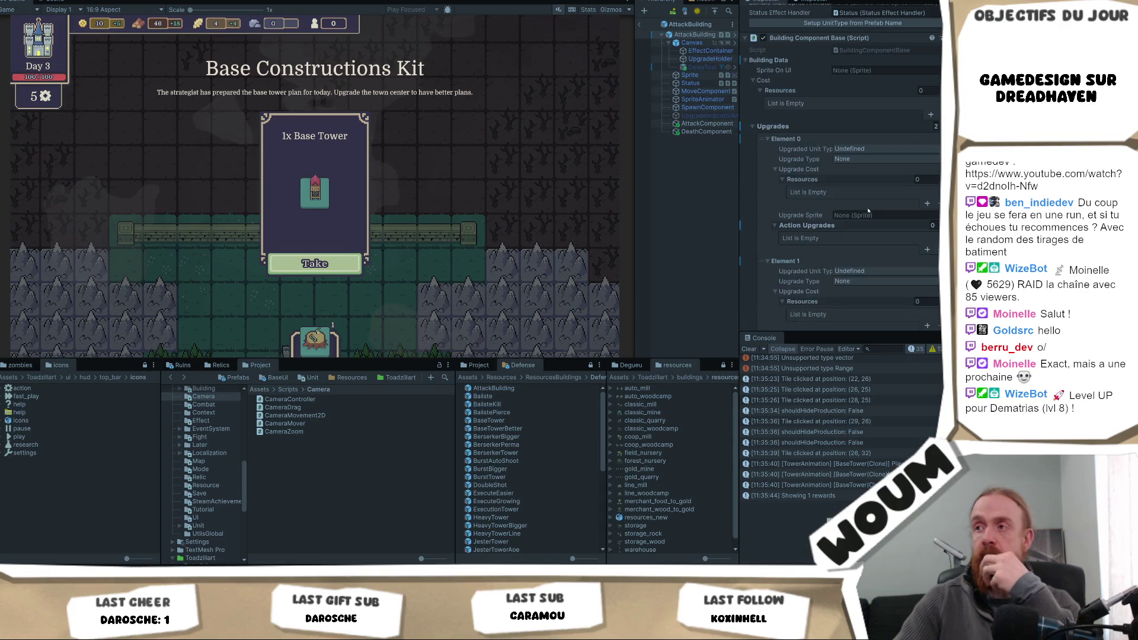
click(707, 123)
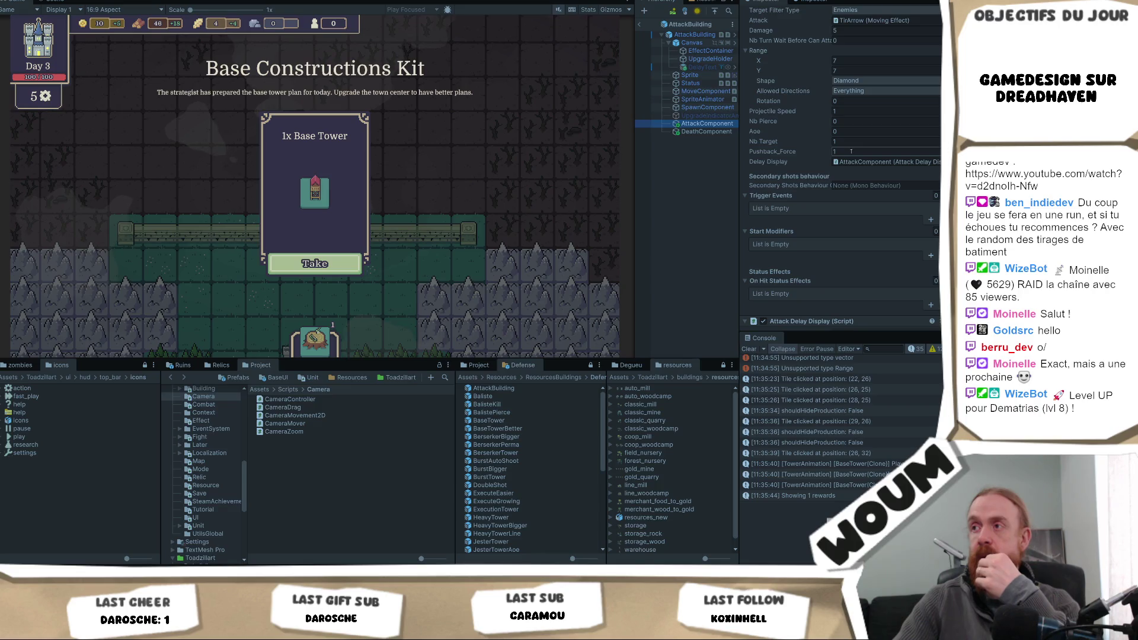
click(851, 152)
text(0)
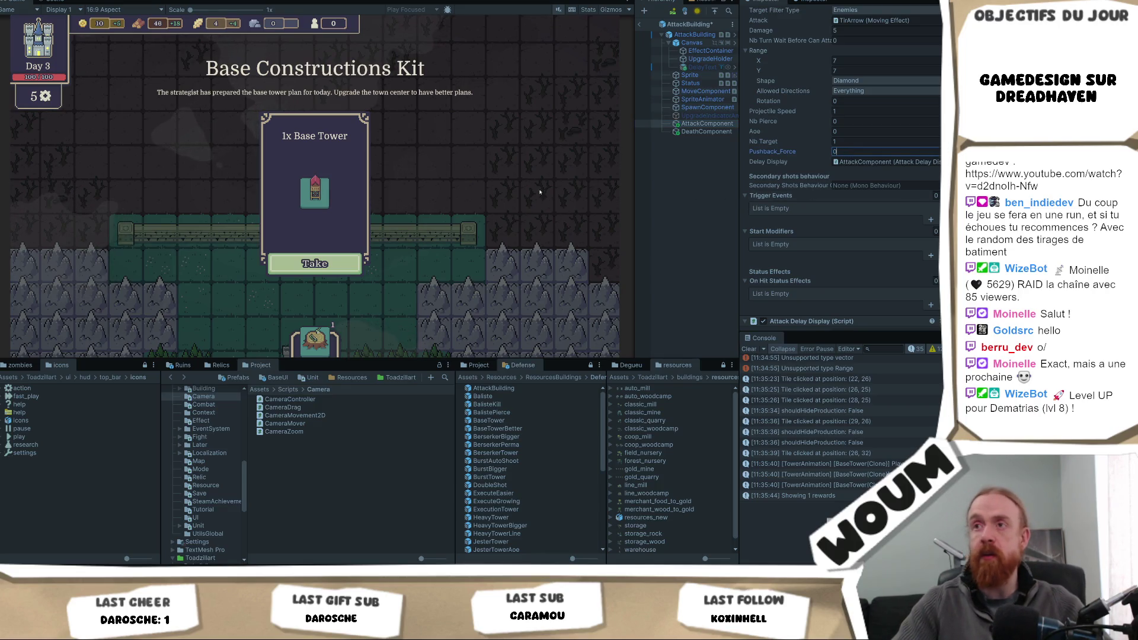
click(280, 268)
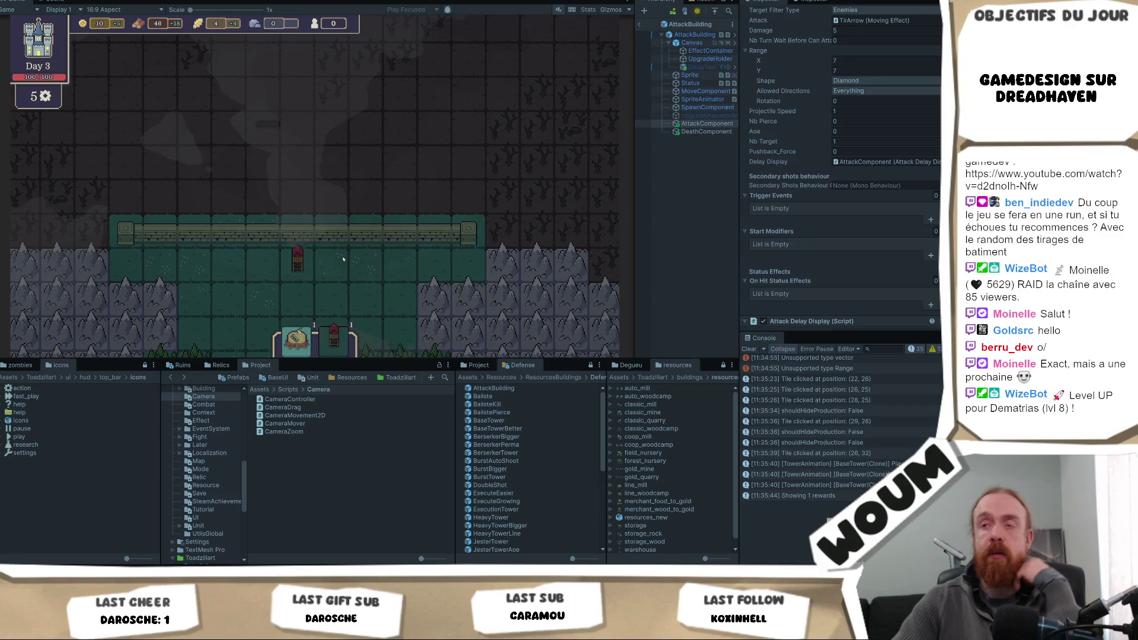
- Let the wheat-building New Constructions Kit appear and return to the ResourcesBuildings folder
mouse_move(336, 195)
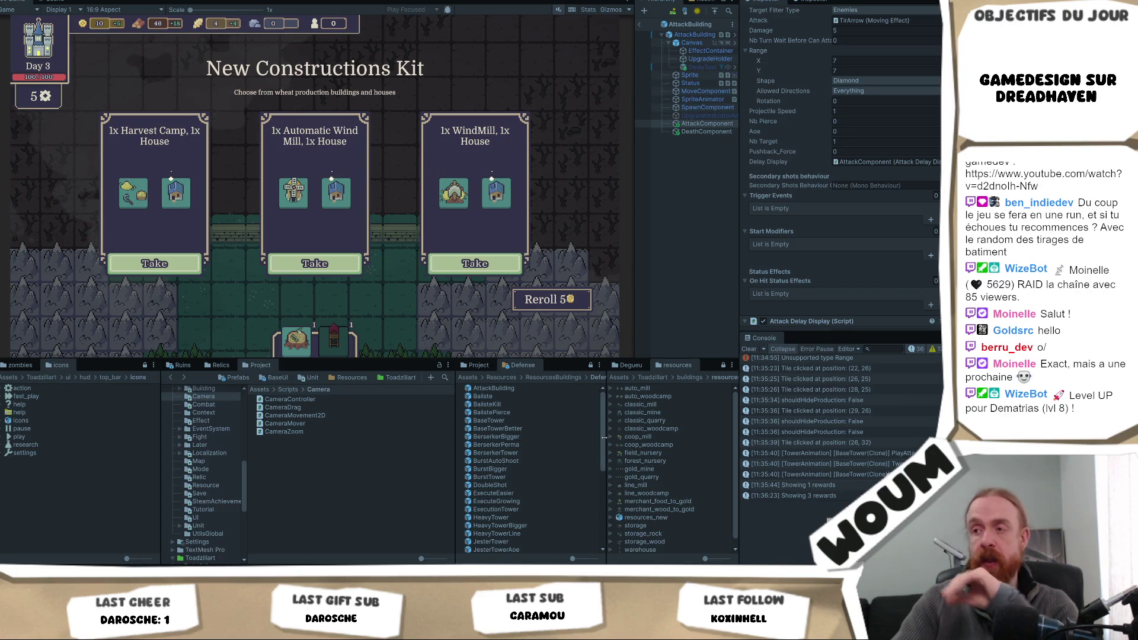
mouse_move(601, 440)
mouse_down()
mouse_move(606, 537)
mouse_move(611, 431)
mouse_move(592, 486)
mouse_move(601, 387)
mouse_up()
click(555, 379)
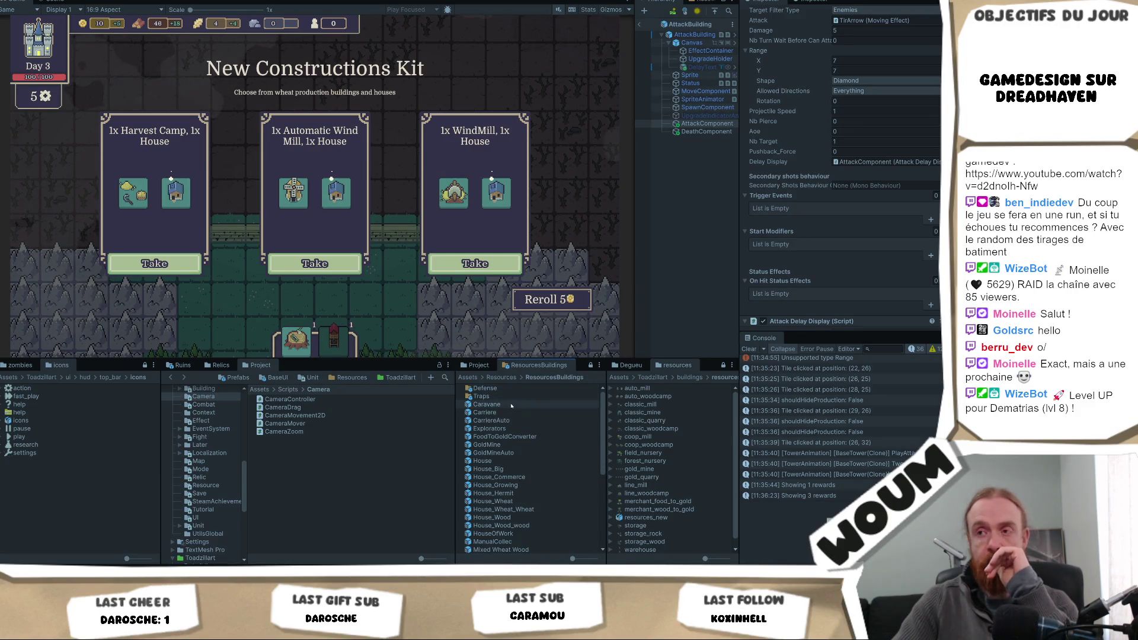
- Empty the WindMill prefab's cost list by setting Resources size to 0
scroll(508, 492, down, 4)
scroll(508, 522, up, 1)
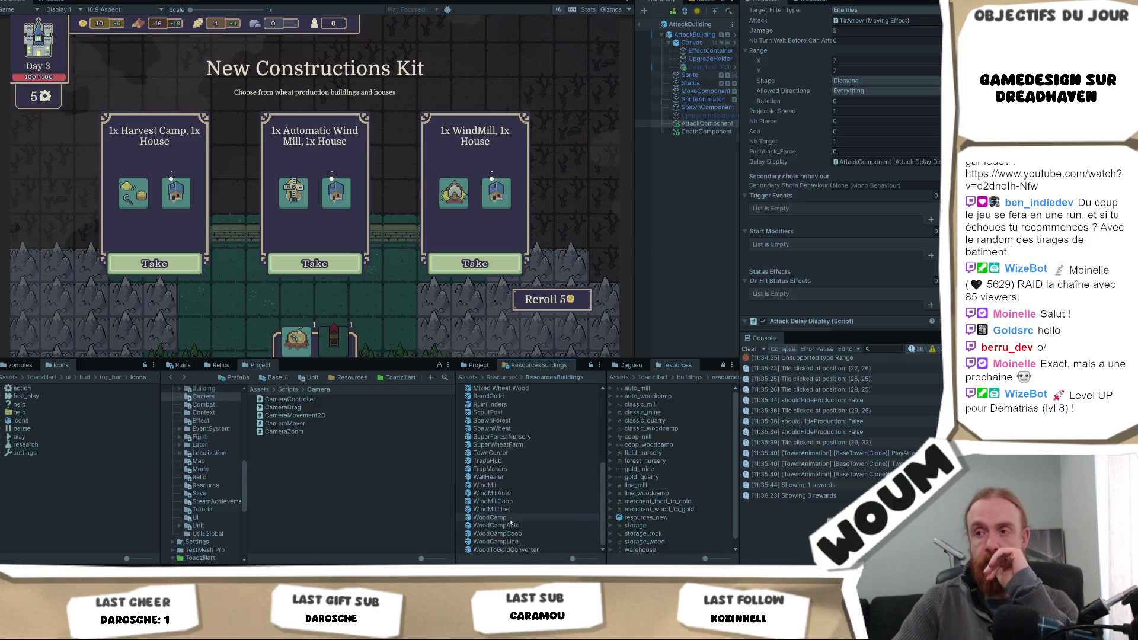
scroll(519, 480, down, 4)
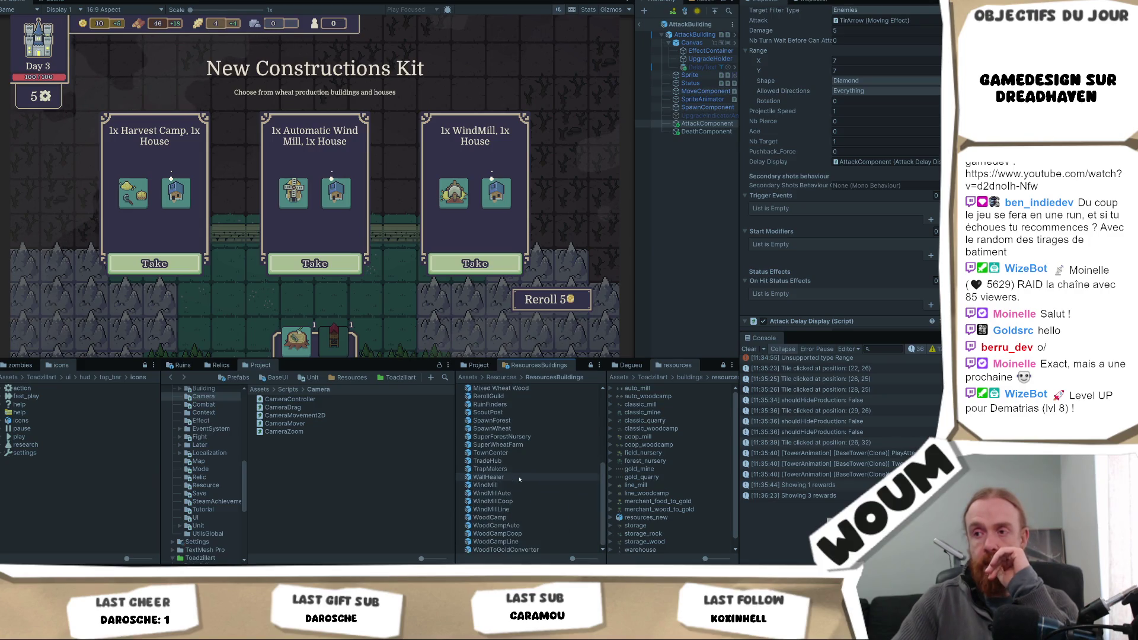
click(522, 486)
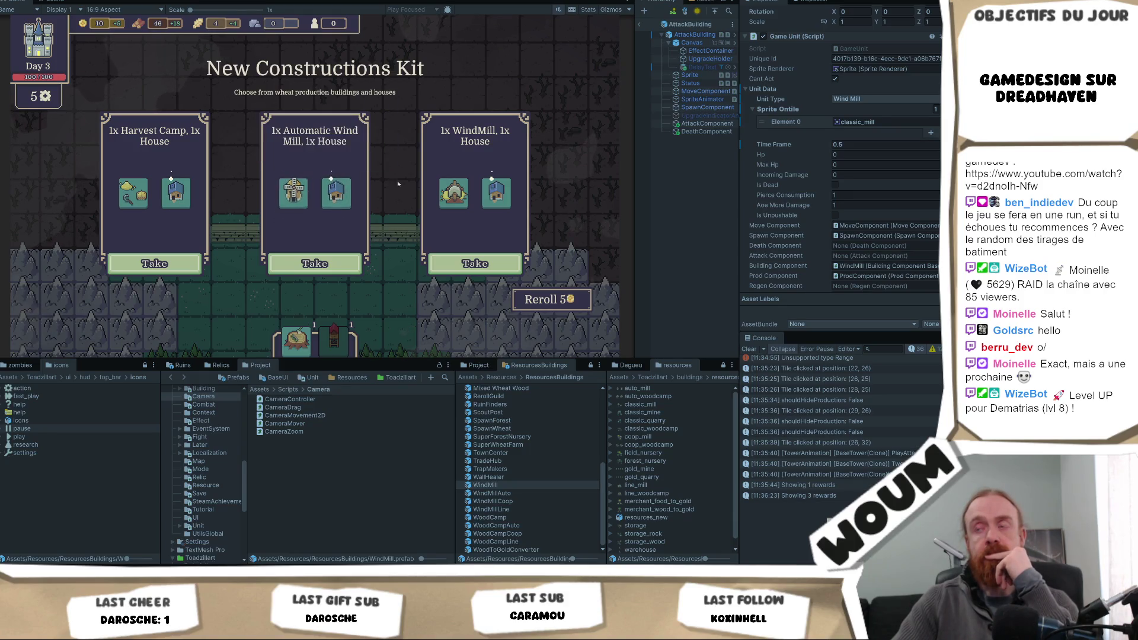
mouse_move(467, 207)
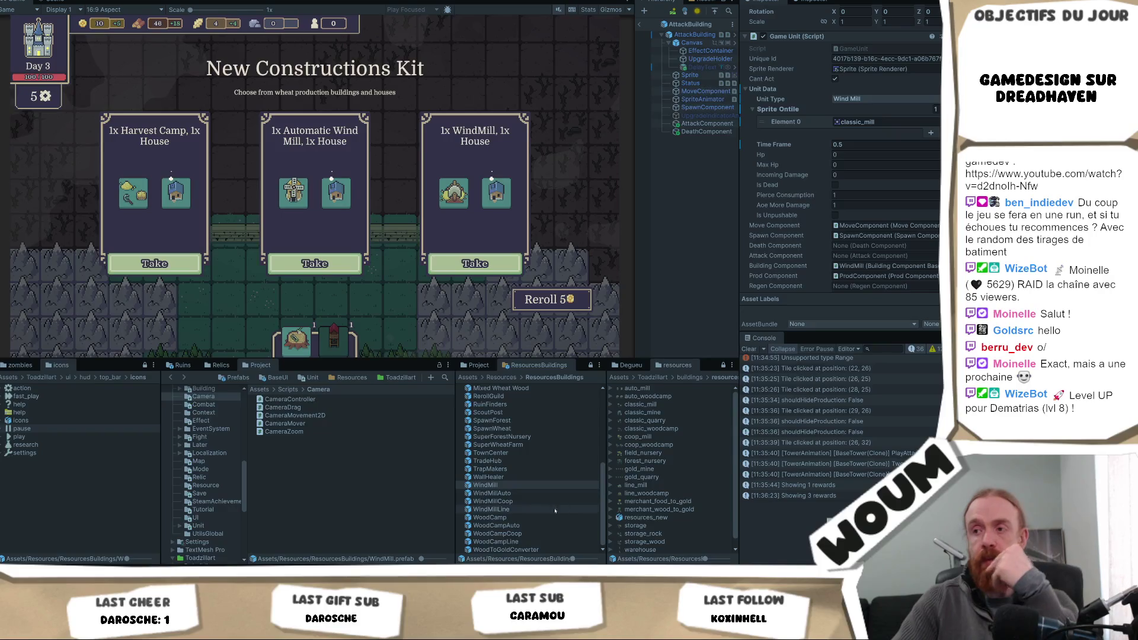
scroll(932, 192, down, 7)
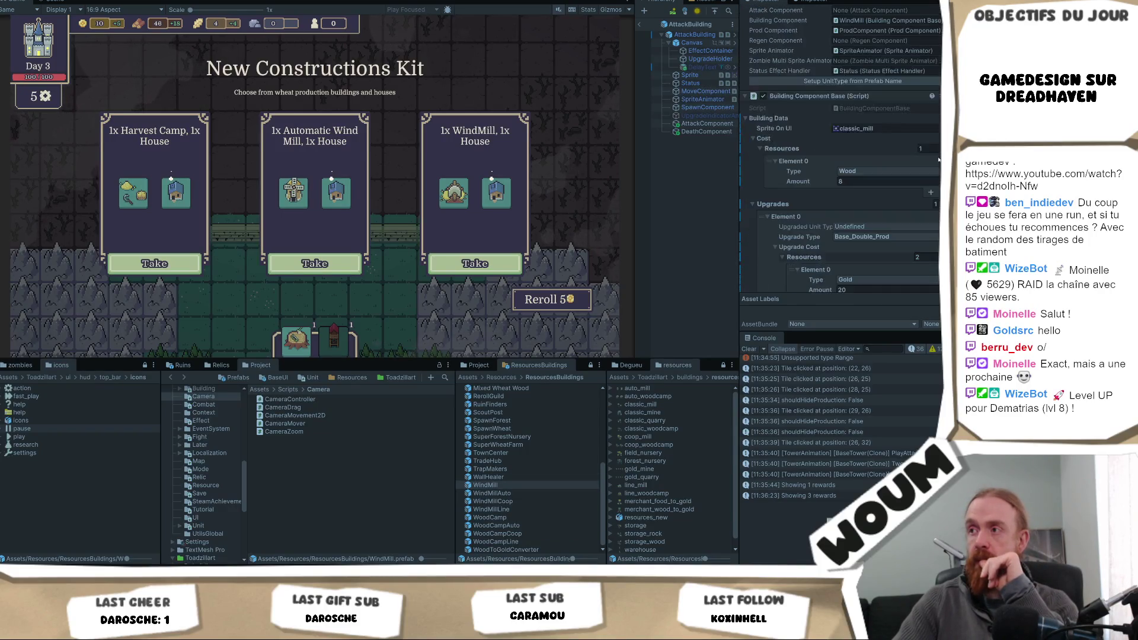
click(922, 148)
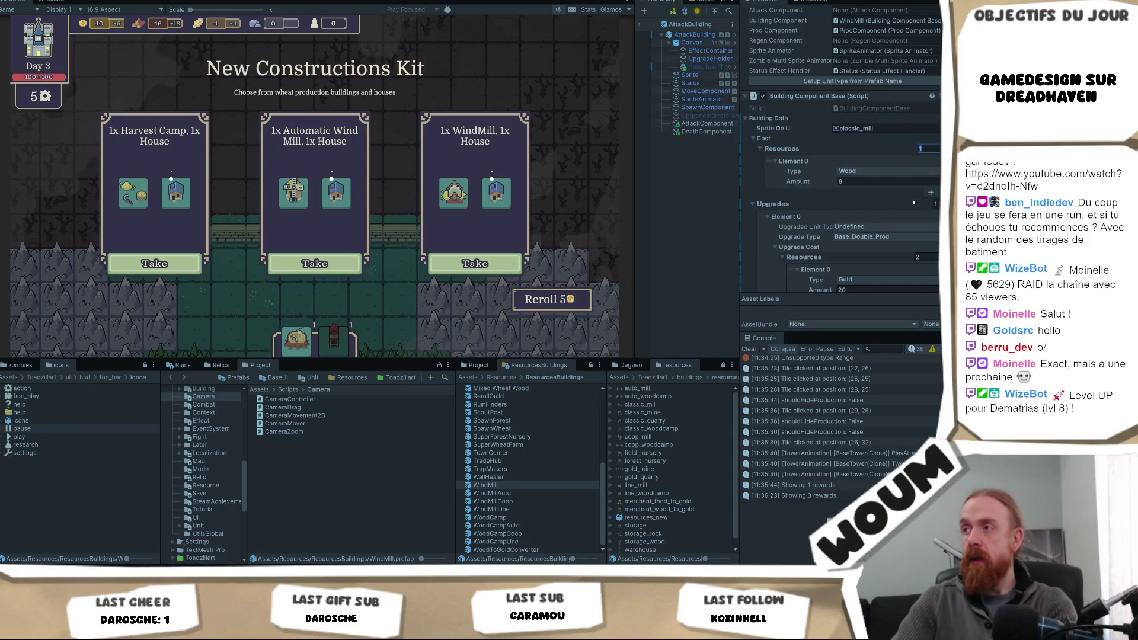
text(0)
key(Return)
- Set WindMillAuto's Cost Resources size to 0 as well
click(510, 485)
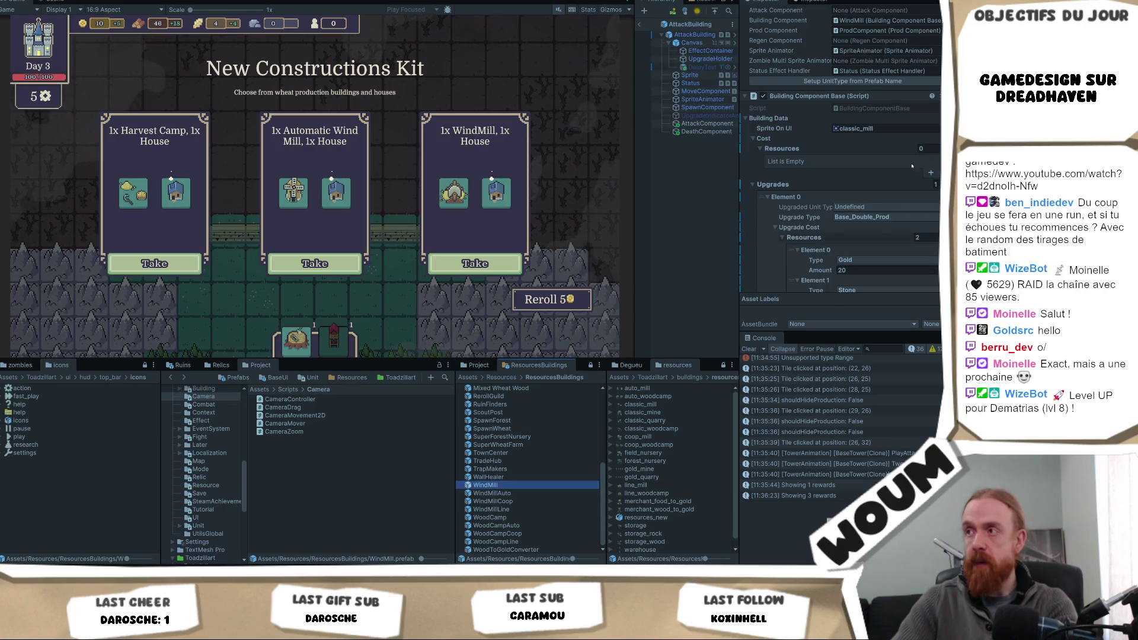
click(503, 493)
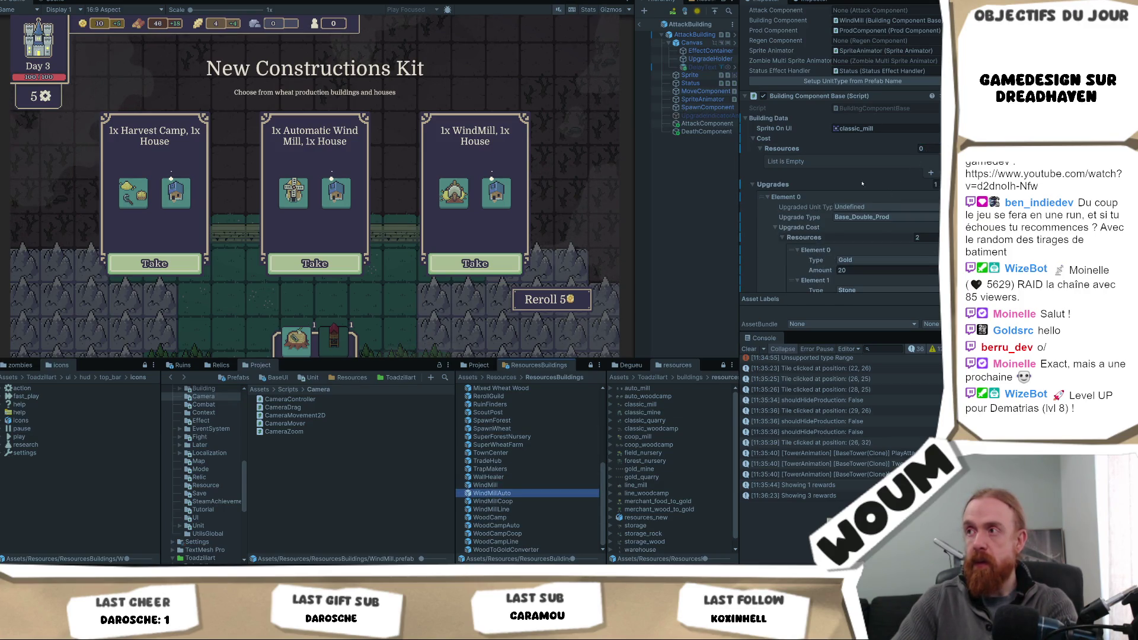
click(925, 148)
text(0)
key(Return)
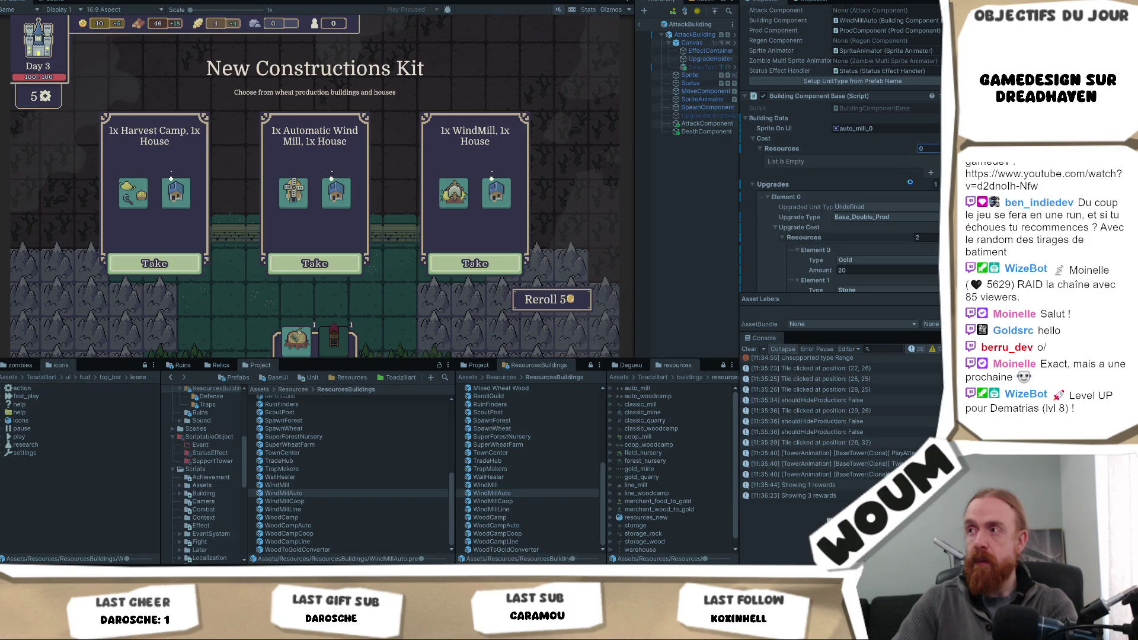
- Review the WindMill prefabs' costs and set WindMillLine's wood amount to 10
mouse_move(306, 194)
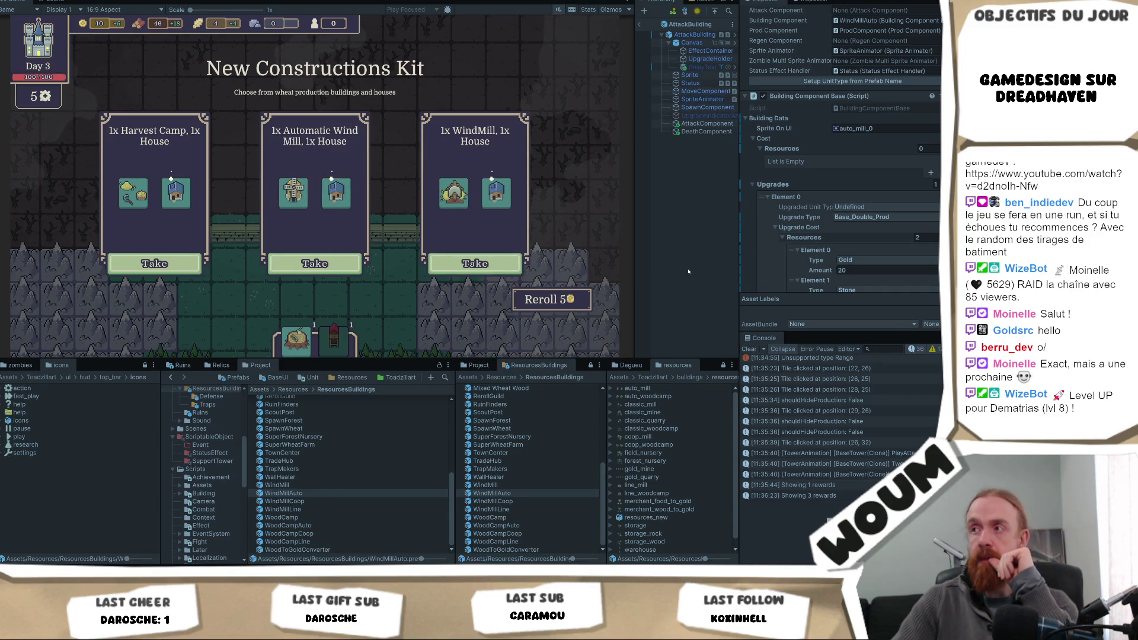
click(497, 502)
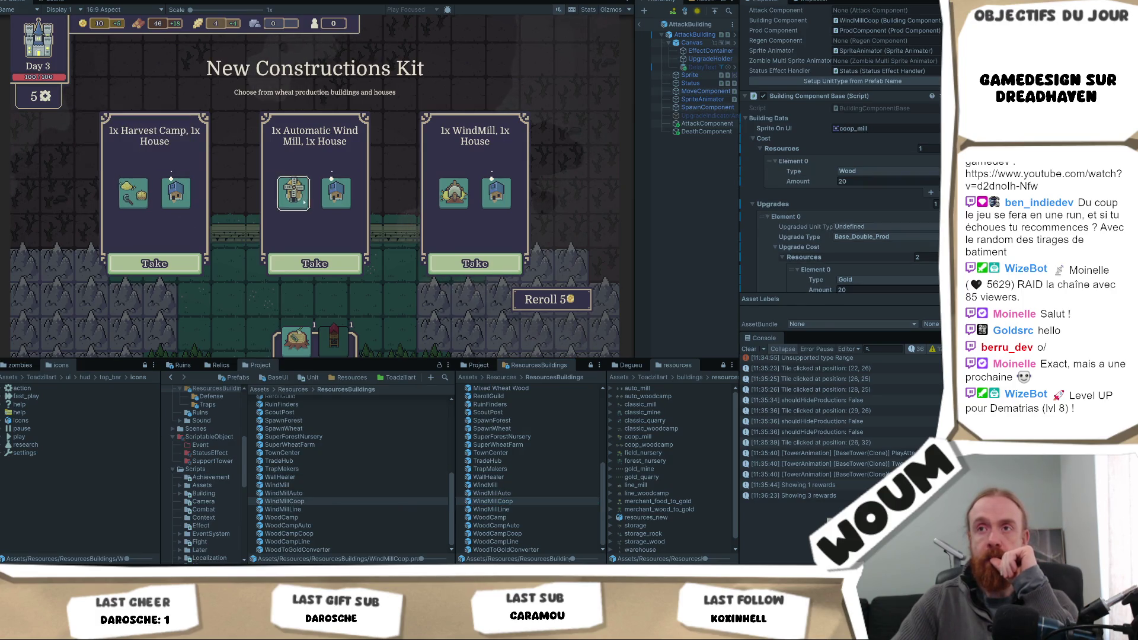
mouse_move(339, 206)
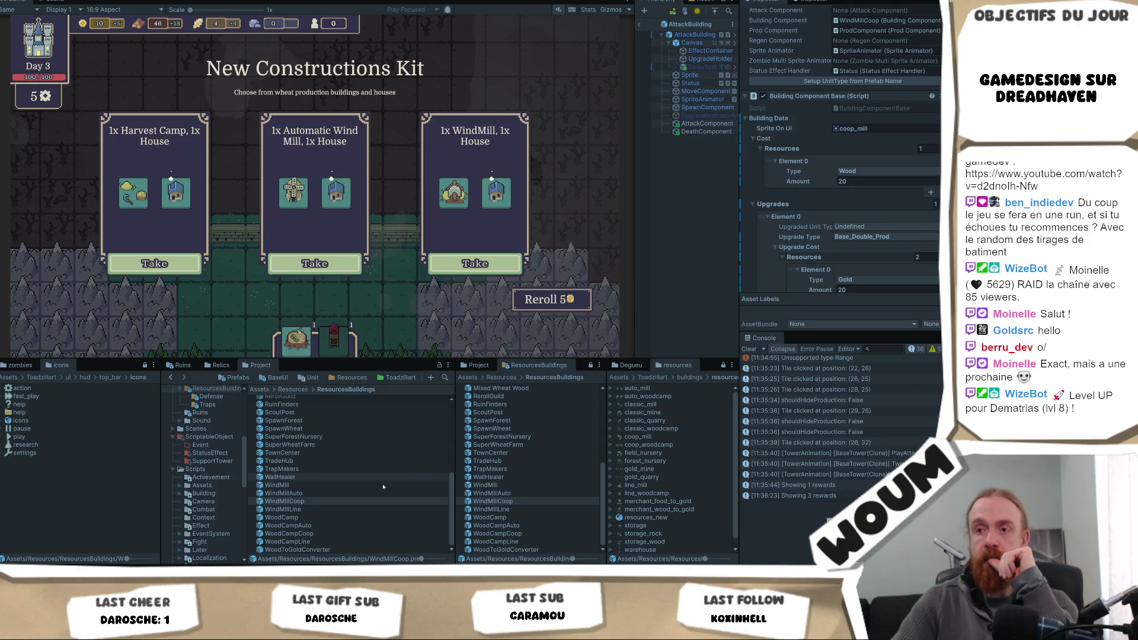
click(322, 491)
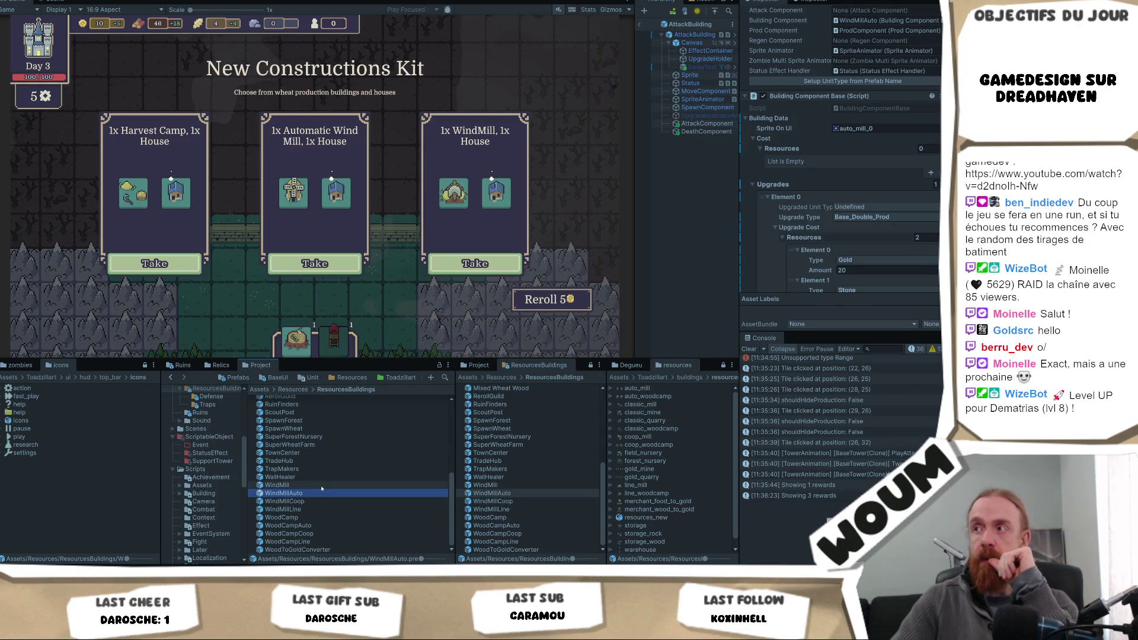
click(325, 486)
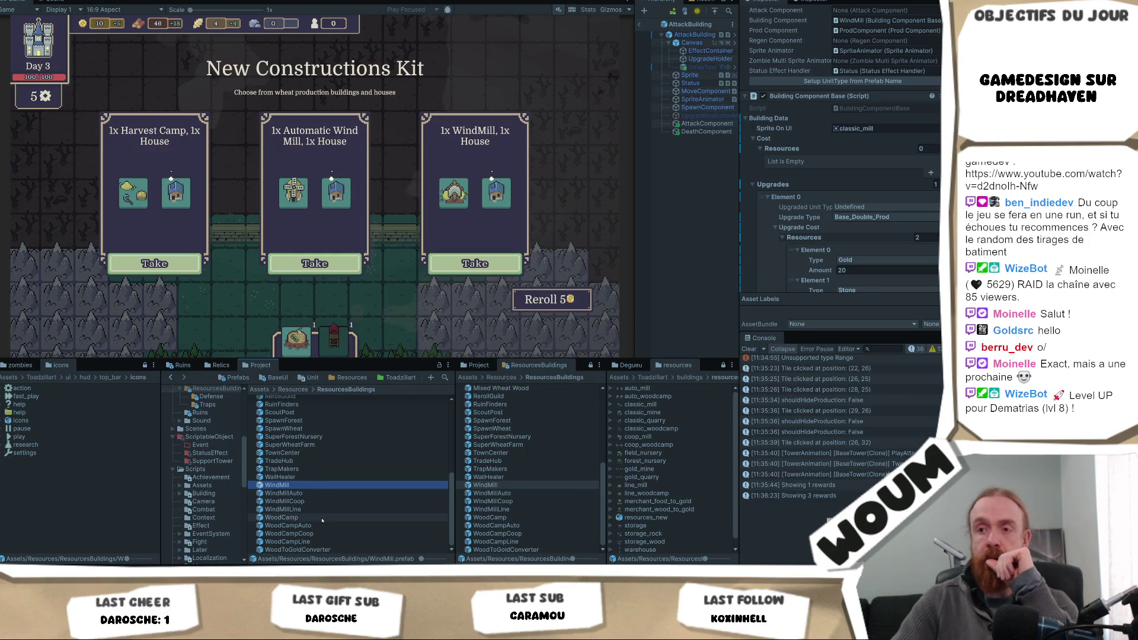
click(326, 510)
click(351, 218)
mouse_move(466, 193)
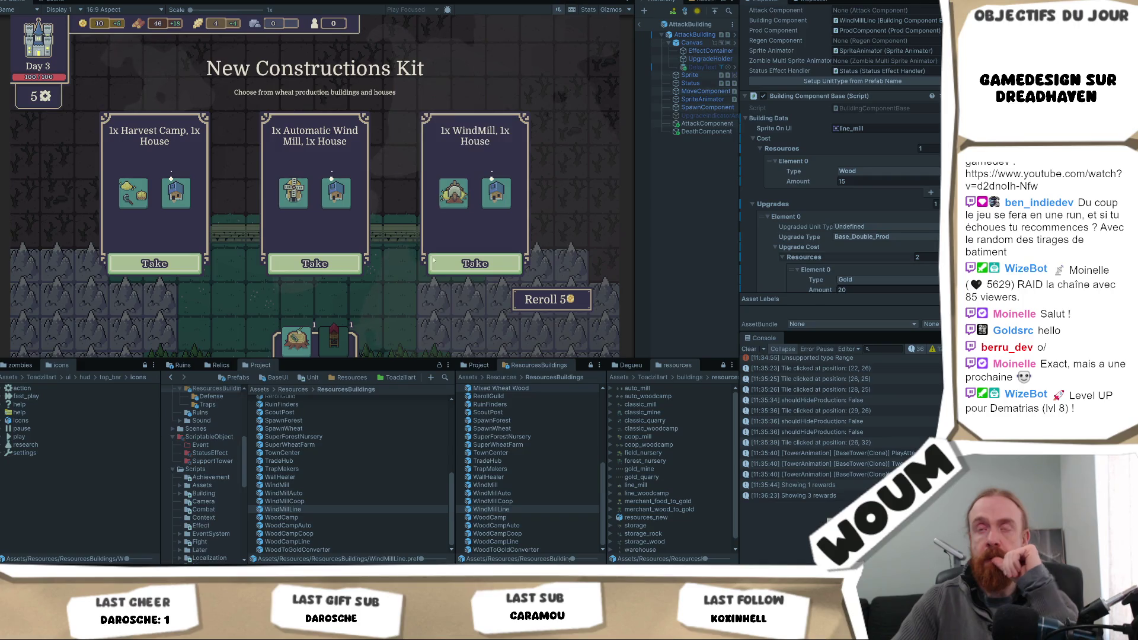
mouse_move(129, 200)
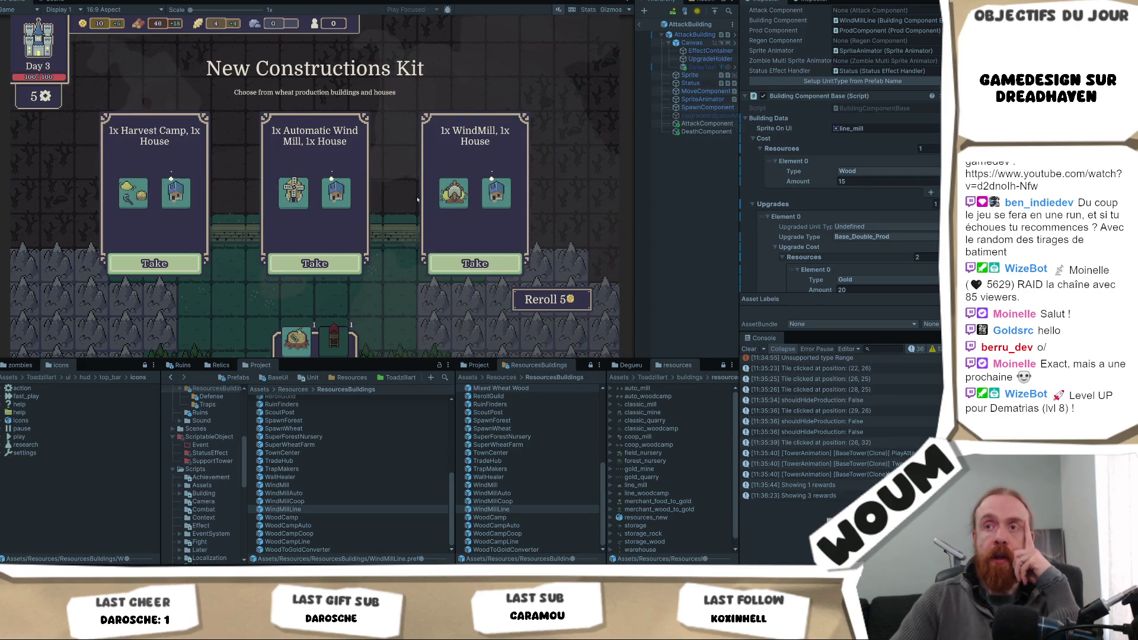
click(862, 182)
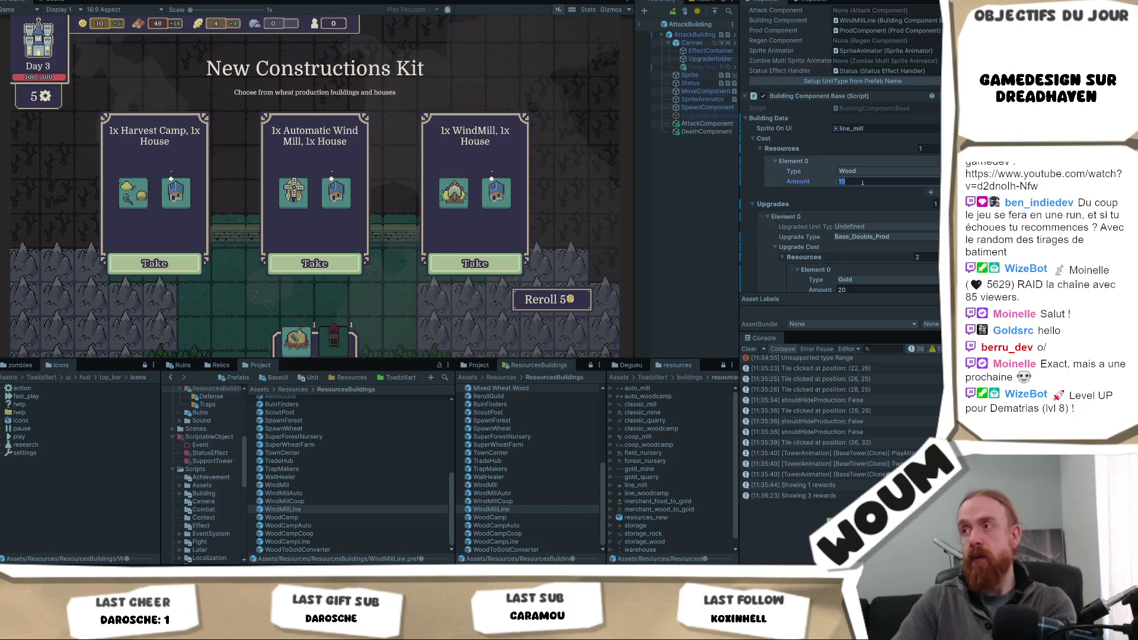
text(10)
key(Return)
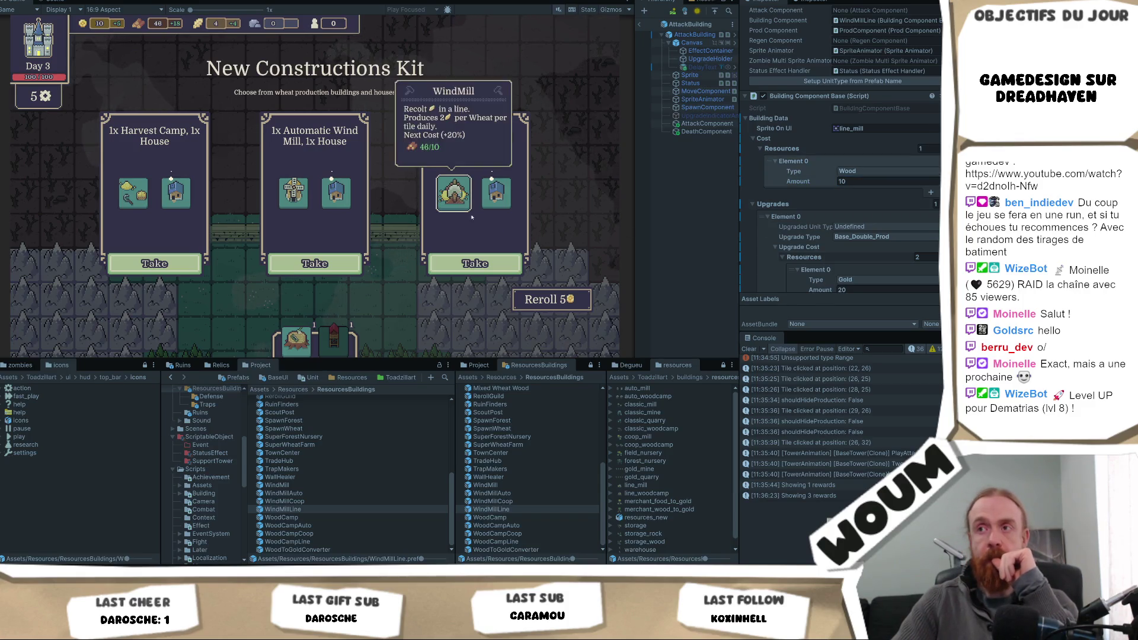
- Take the Automatic Wind Mill and House kit from the New Constructions offer
mouse_move(122, 197)
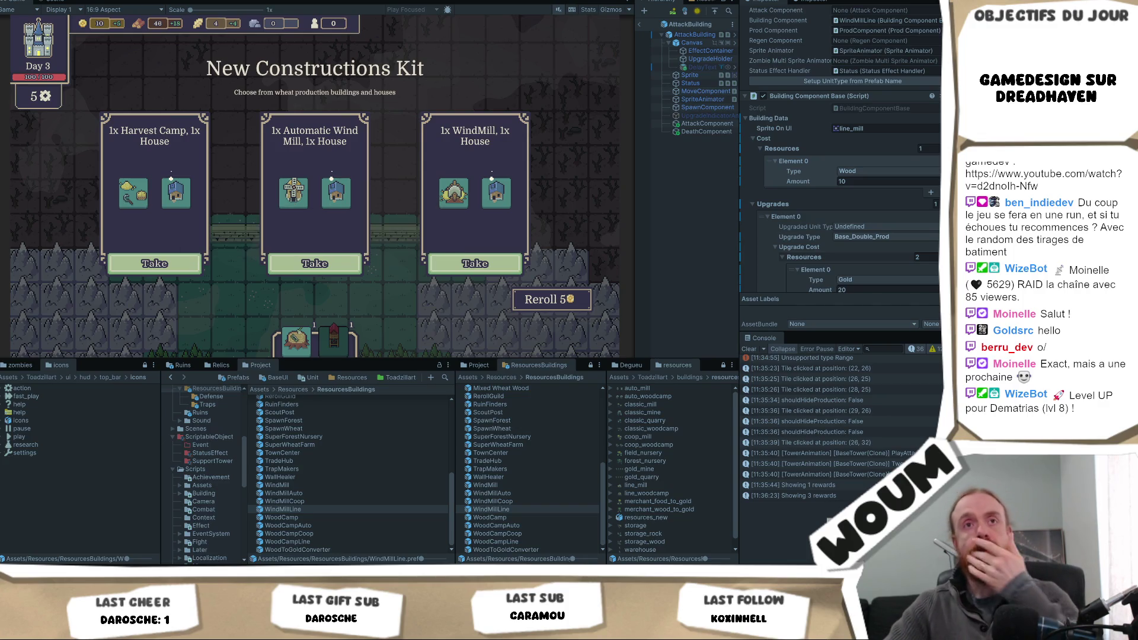
click(313, 260)
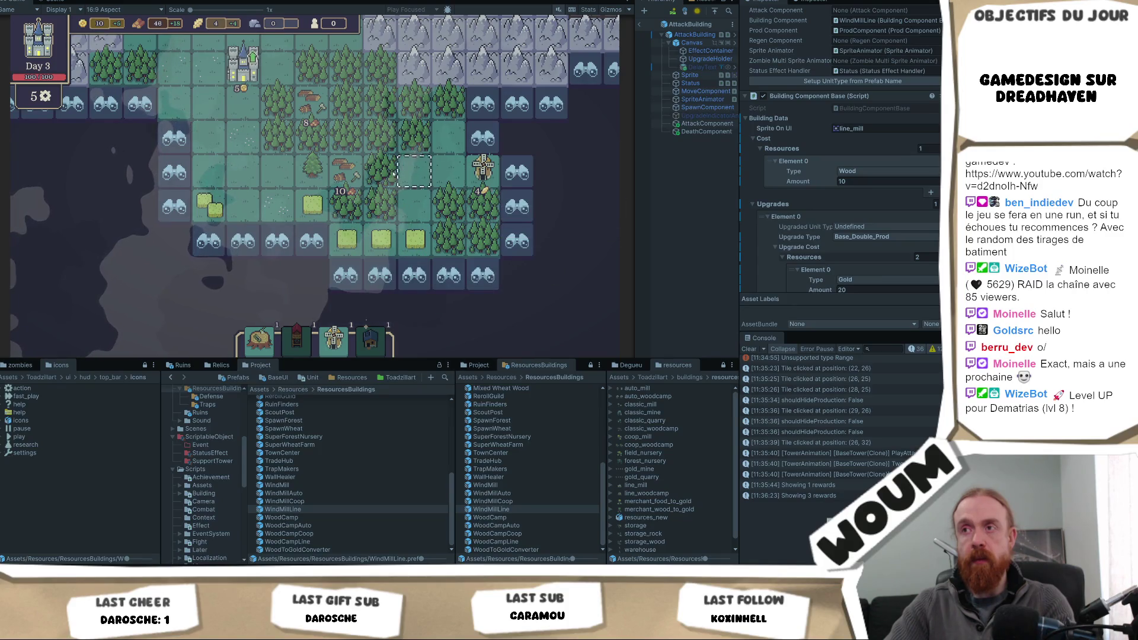
- Reveal two fog tiles and place the Automatic Wind Mill beside the wheat fields
click(280, 244)
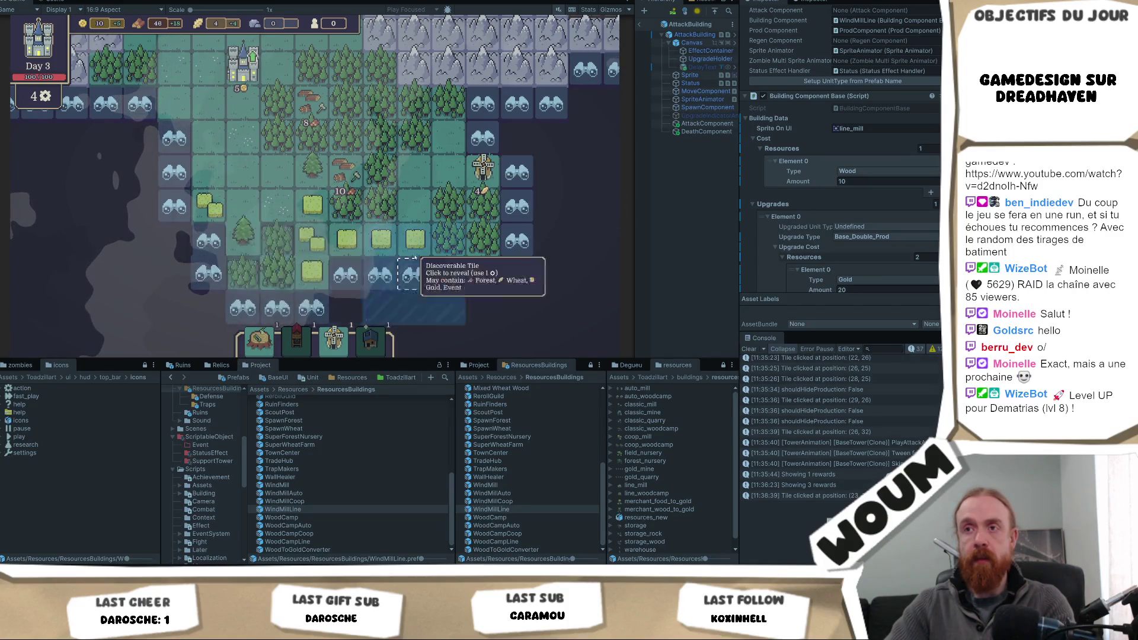
click(347, 275)
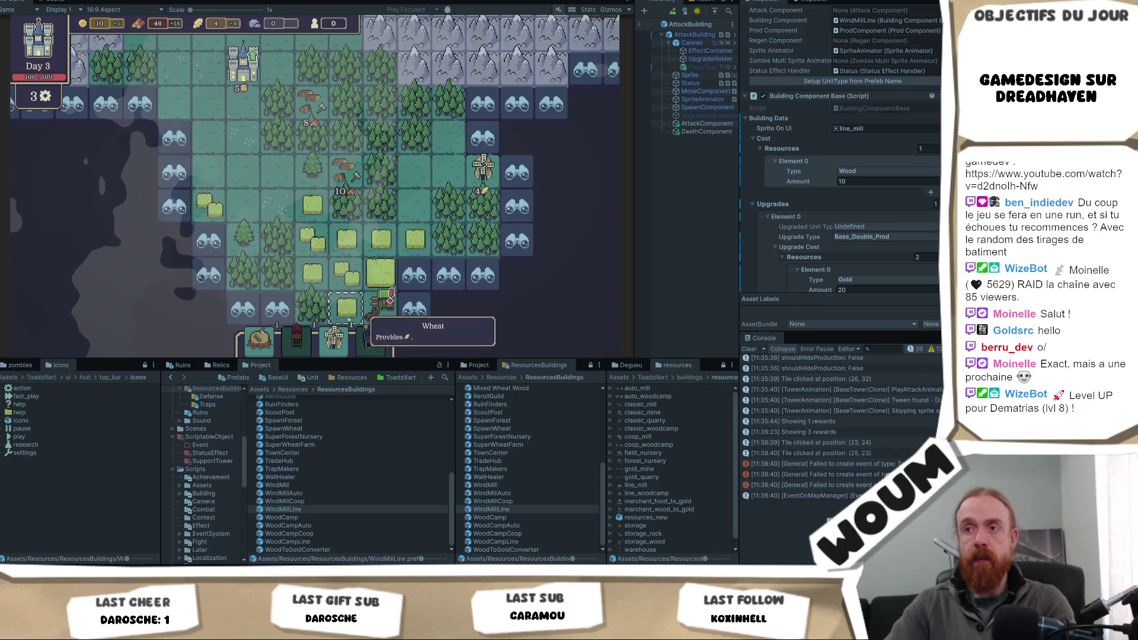
mouse_move(333, 340)
mouse_down()
mouse_move(261, 183)
mouse_move(280, 203)
mouse_up()
- Reveal one more fog tile and place the Timber Camp on a forest tile
mouse_move(435, 109)
mouse_down()
mouse_move(379, 129)
mouse_move(486, 233)
mouse_move(210, 134)
mouse_move(178, 77)
mouse_move(381, 142)
mouse_up()
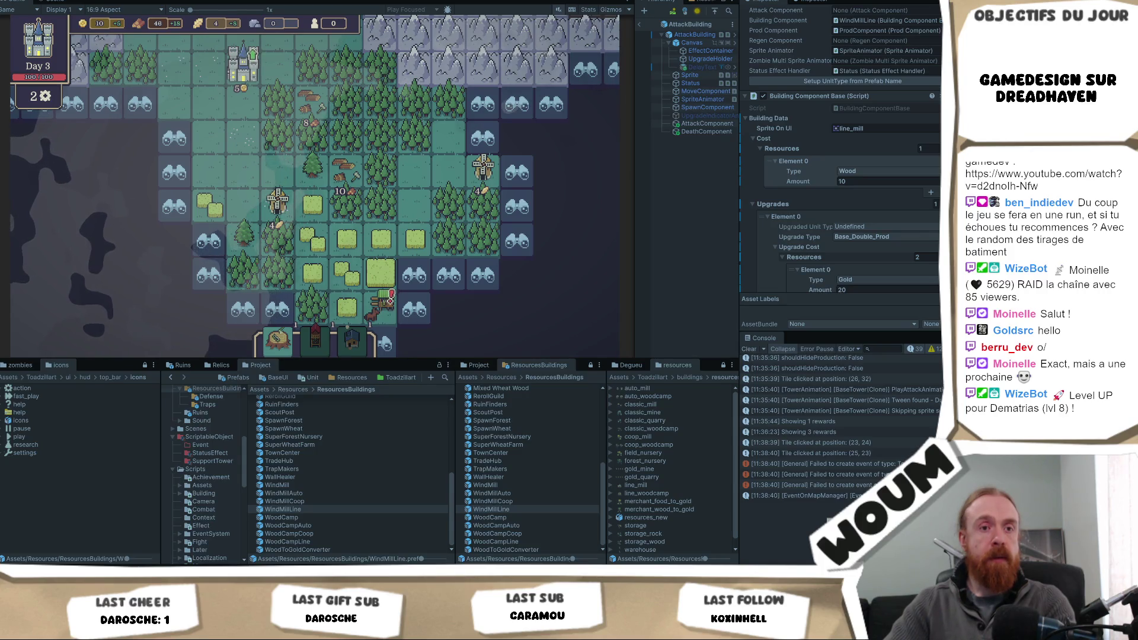
mouse_move(264, 353)
drag(264, 353, 432, 157)
click(436, 203)
mouse_move(267, 342)
mouse_move(266, 343)
mouse_down()
mouse_move(427, 204)
mouse_move(427, 228)
mouse_move(424, 175)
mouse_move(379, 156)
mouse_move(362, 99)
mouse_move(347, 209)
mouse_up()
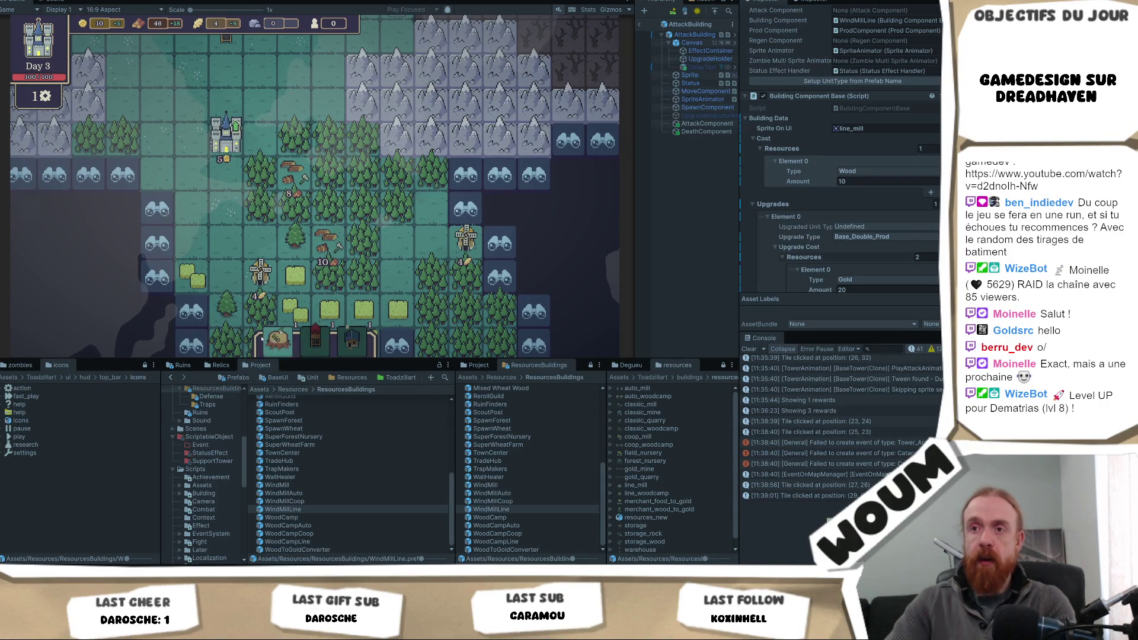
mouse_move(341, 154)
mouse_down()
mouse_move(356, 172)
mouse_move(357, 210)
mouse_move(267, 107)
mouse_move(220, 155)
mouse_move(297, 123)
mouse_up()
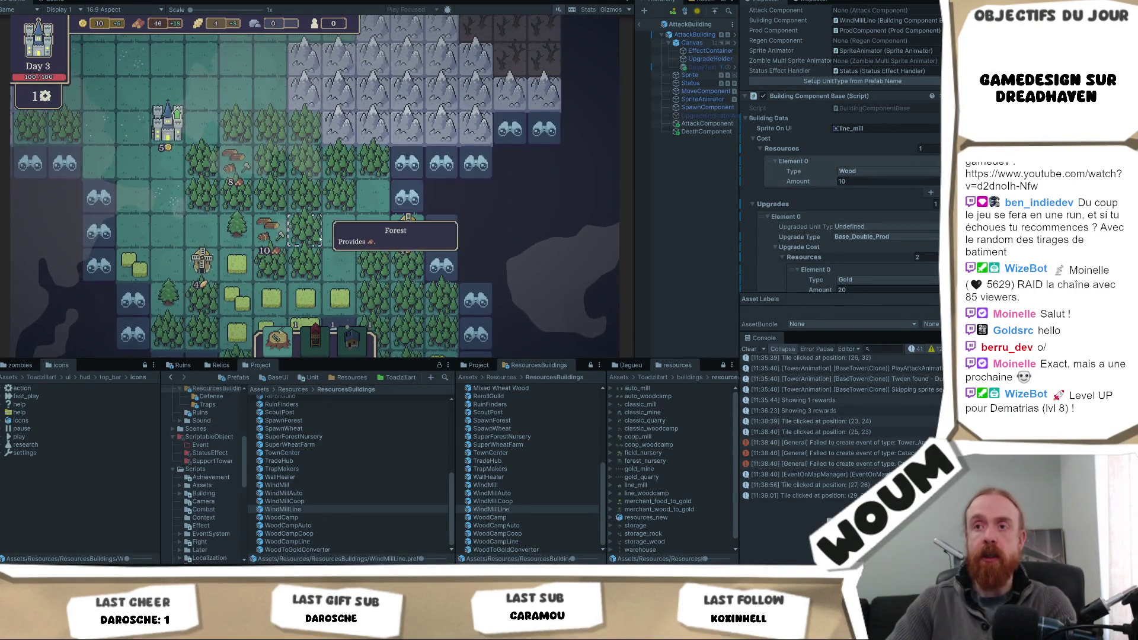
mouse_move(281, 340)
mouse_down()
mouse_move(317, 166)
mouse_move(277, 198)
mouse_up()
click(363, 172)
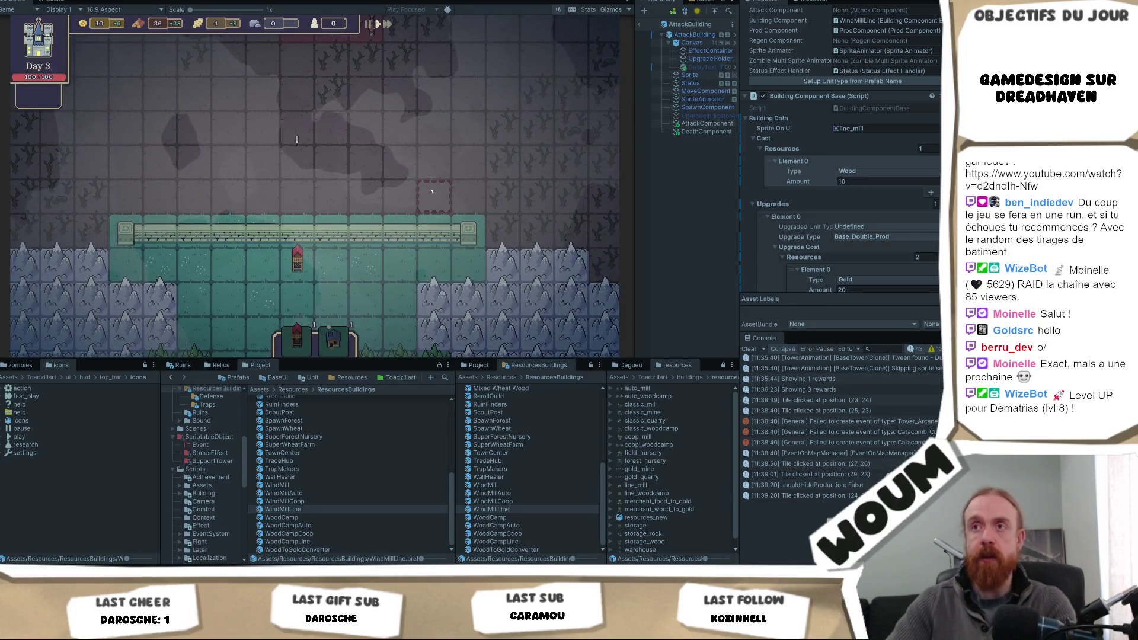
- End the night into Day 4, then take the Timber Camp kit and the House of Work kit
click(365, 193)
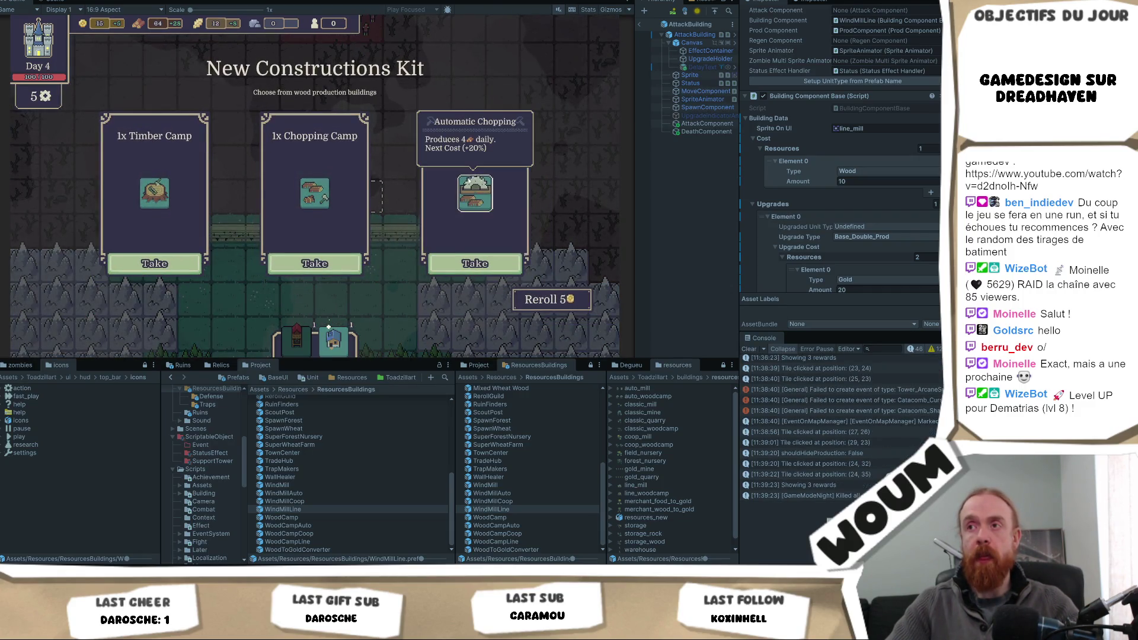
click(154, 263)
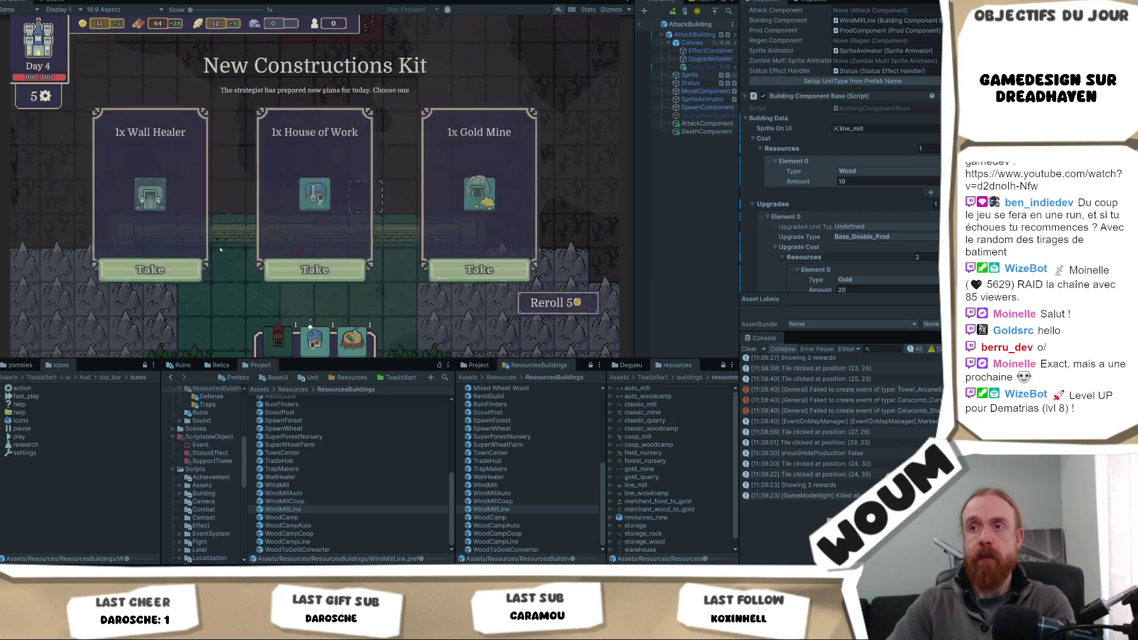
mouse_move(170, 185)
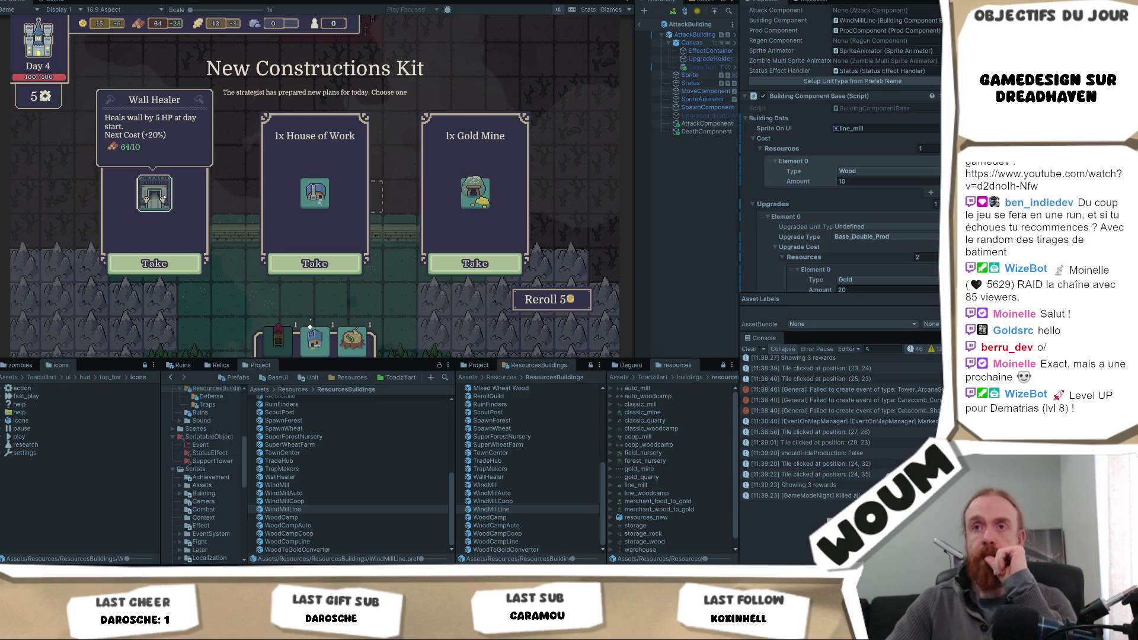
mouse_move(313, 197)
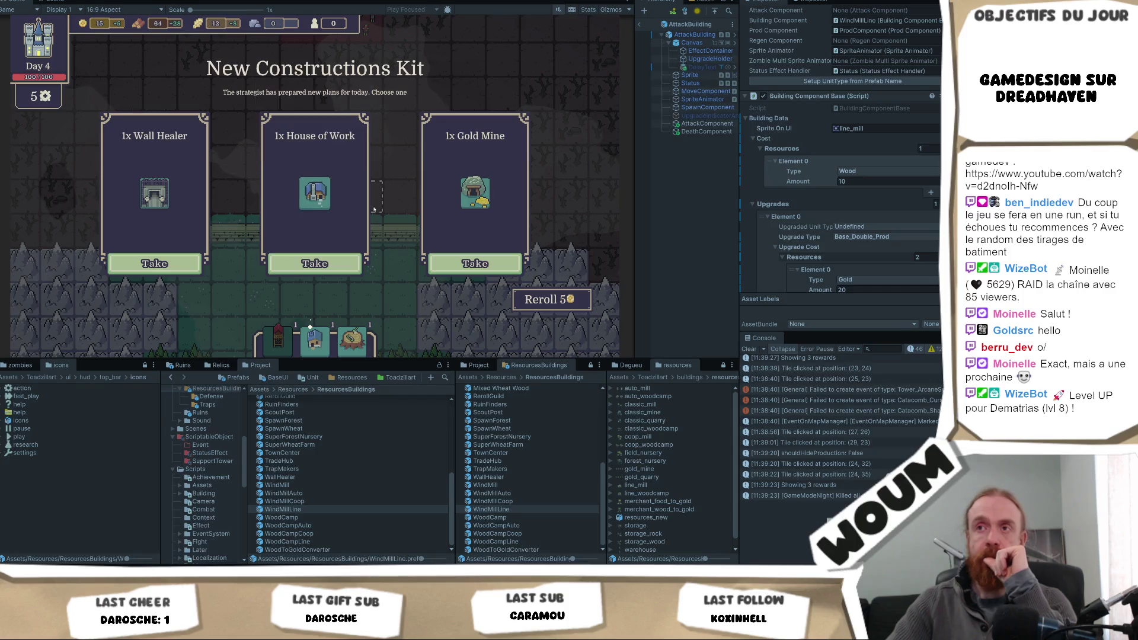
mouse_move(460, 200)
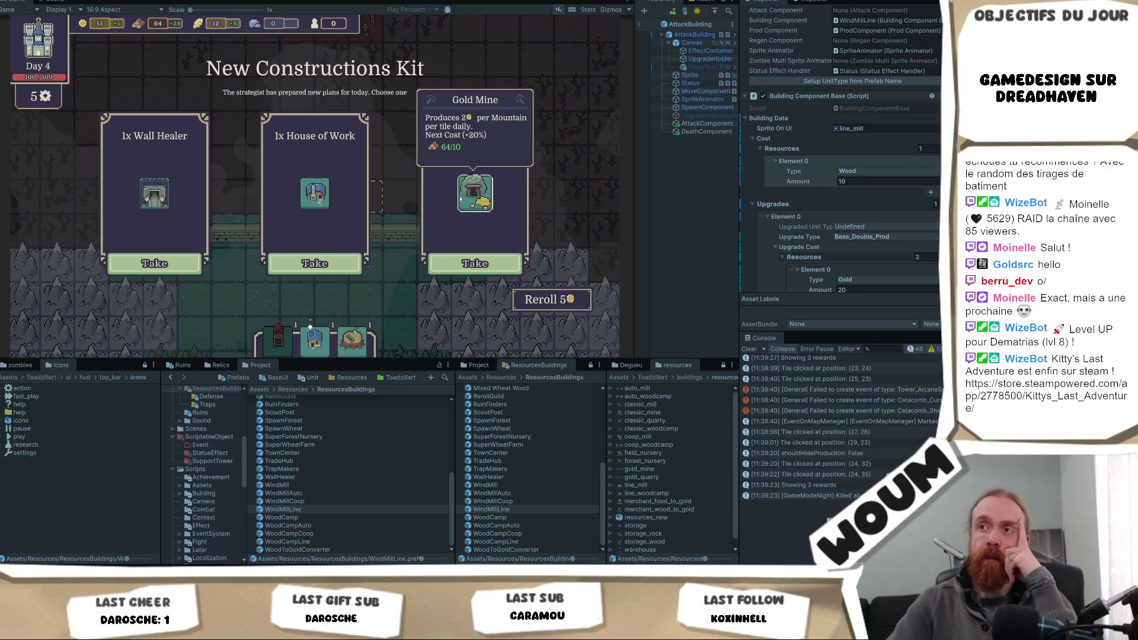
mouse_move(169, 205)
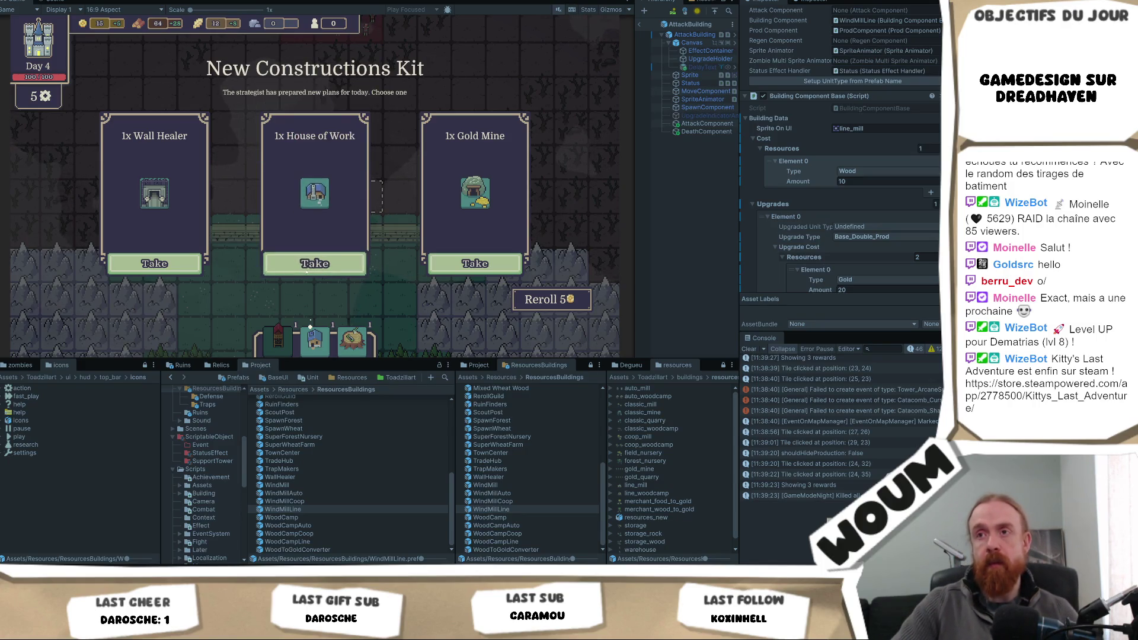
click(308, 264)
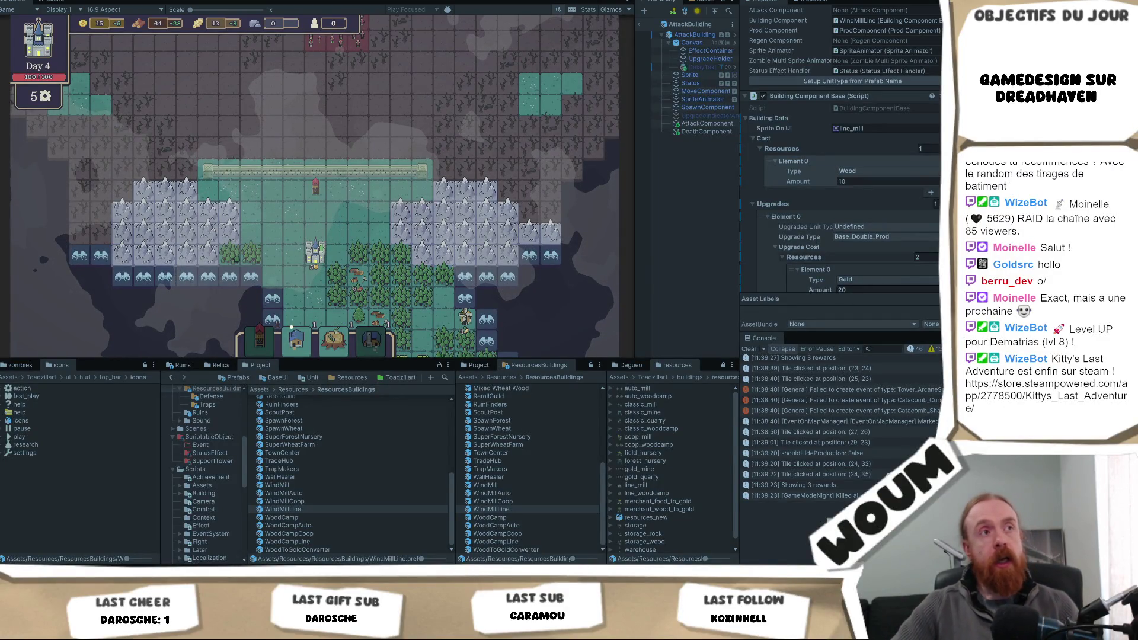
- Inspect tiles across the Day 4 map, including the area above the wall, the fog and the zombie tile
click(359, 215)
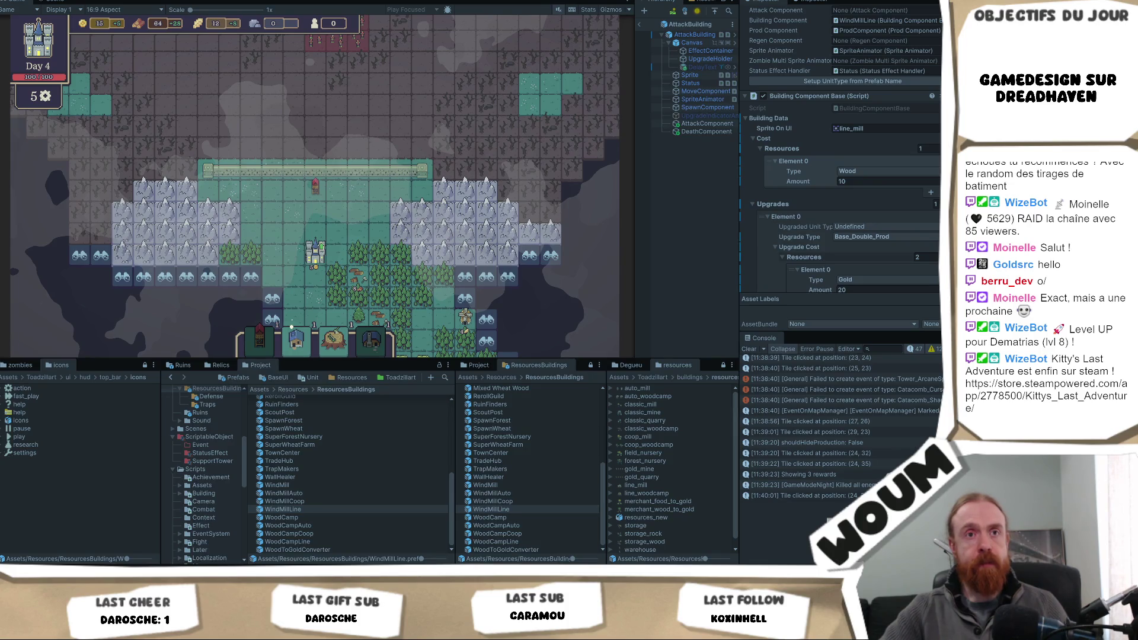
mouse_move(351, 149)
mouse_down()
mouse_move(332, 237)
mouse_move(316, 213)
mouse_move(388, 252)
mouse_up()
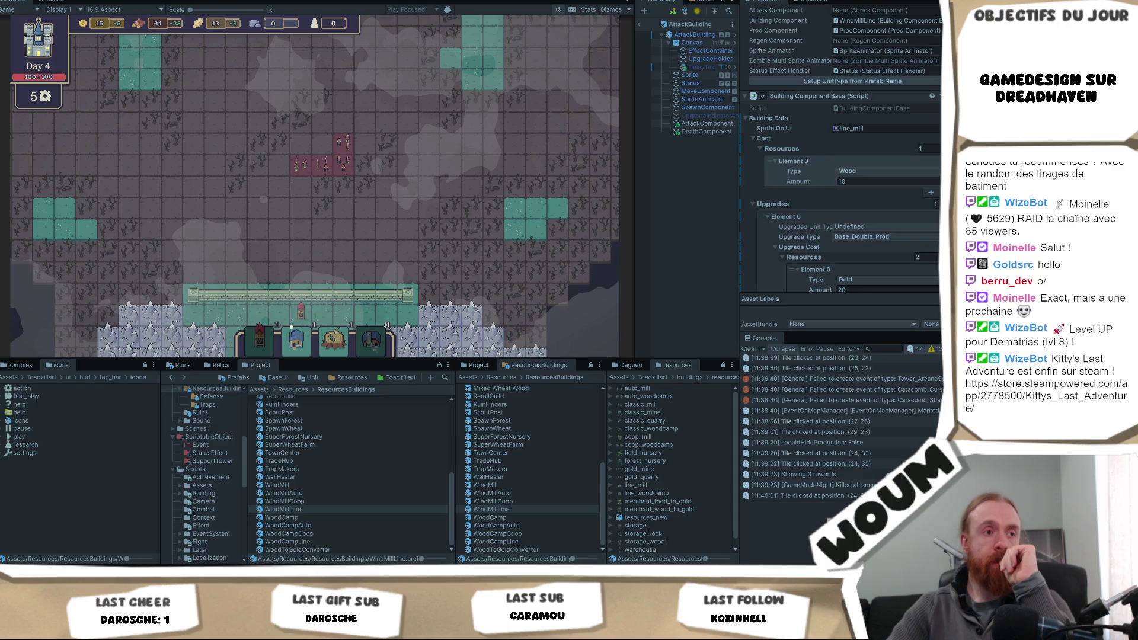
click(150, 230)
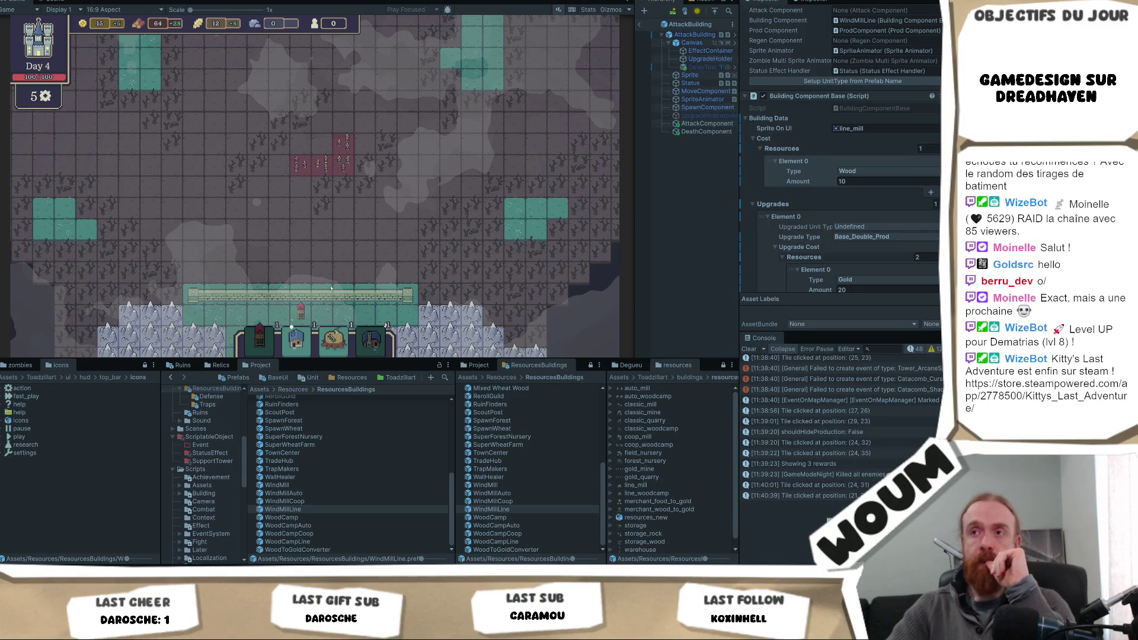
click(337, 160)
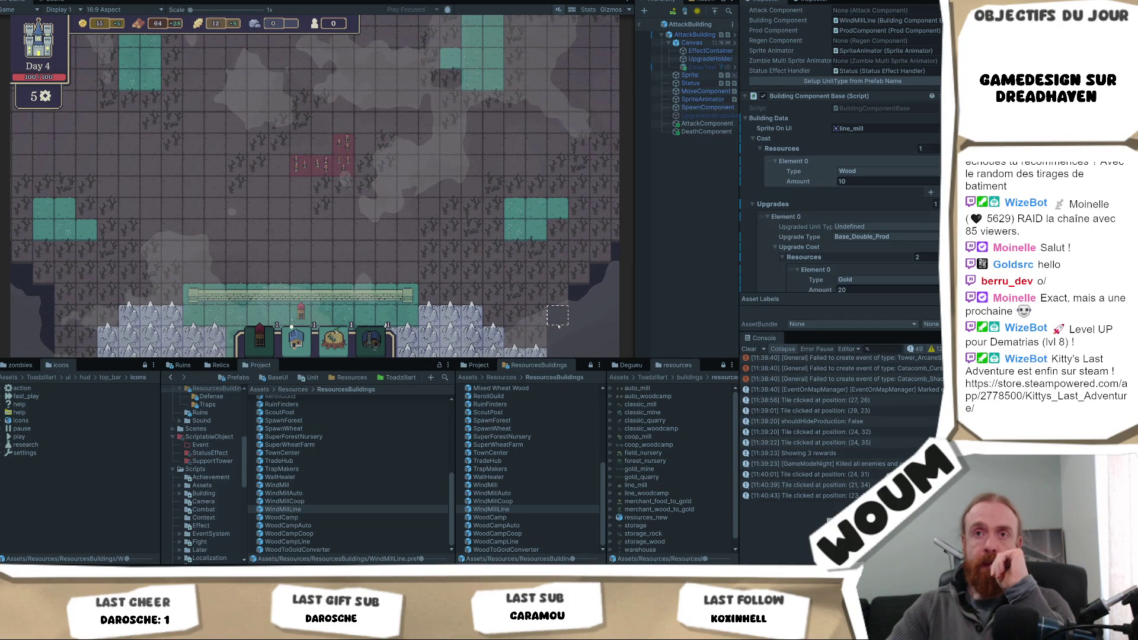
click(490, 319)
- Return the view to the base and place the Base Tower on the base tile
mouse_move(259, 339)
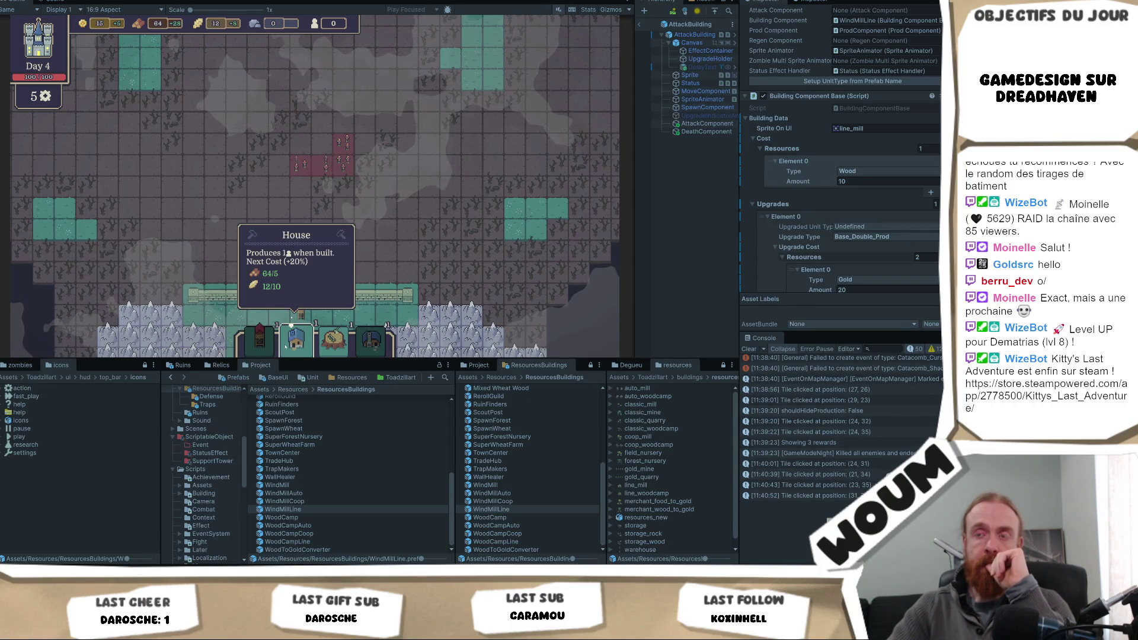
mouse_move(337, 351)
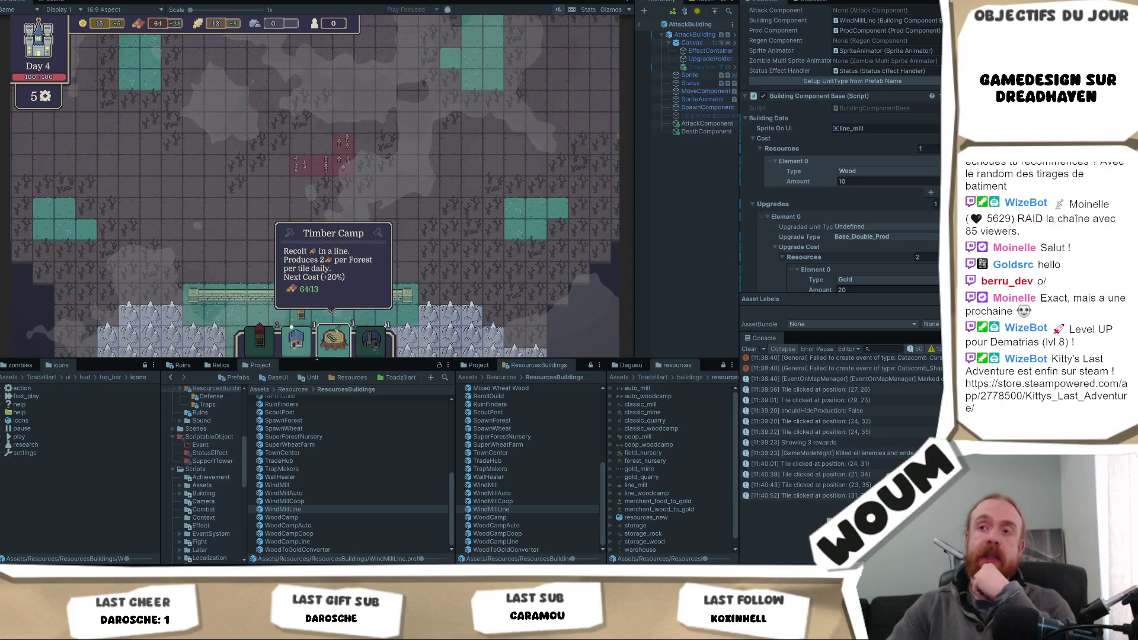
key(s)
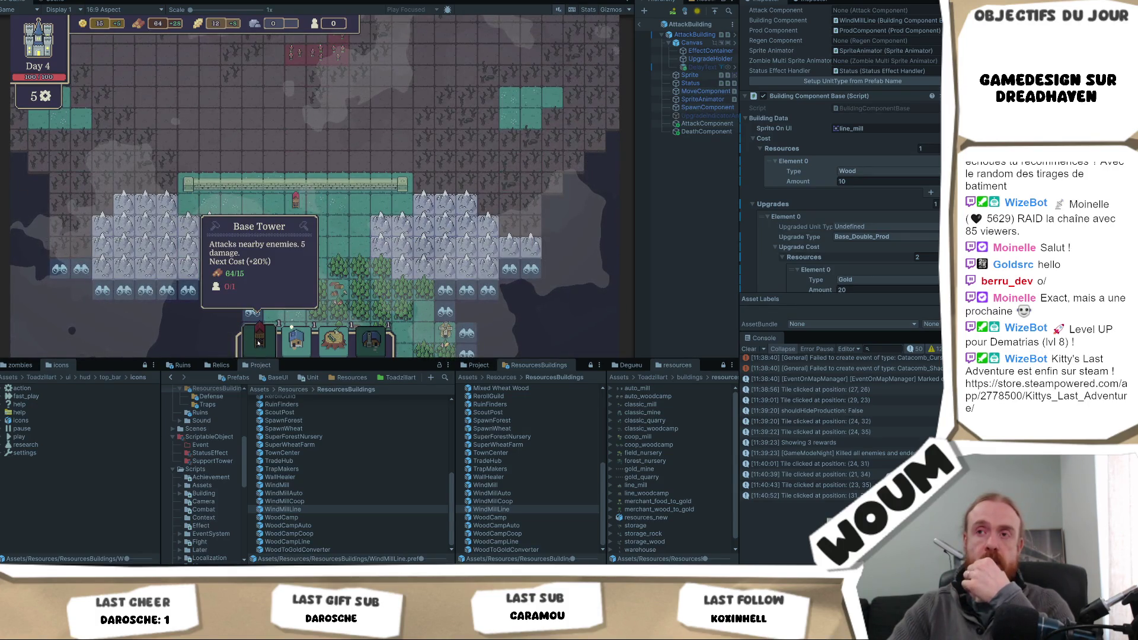
drag(258, 343, 295, 260)
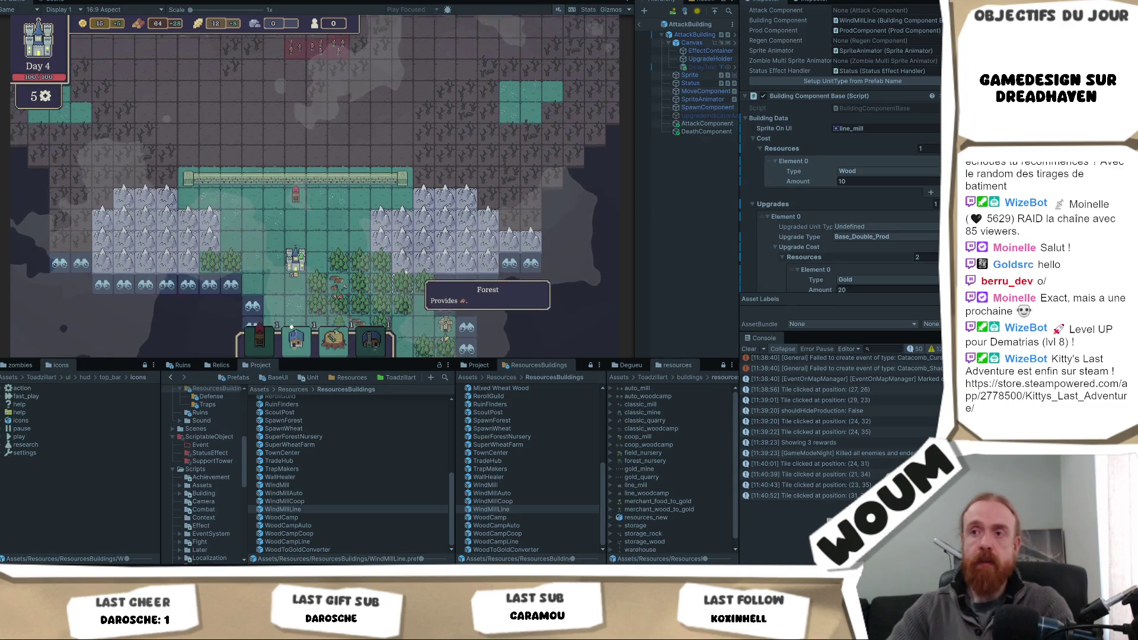
- Reveal three discoverable fog tiles left of the map centre
key(s)
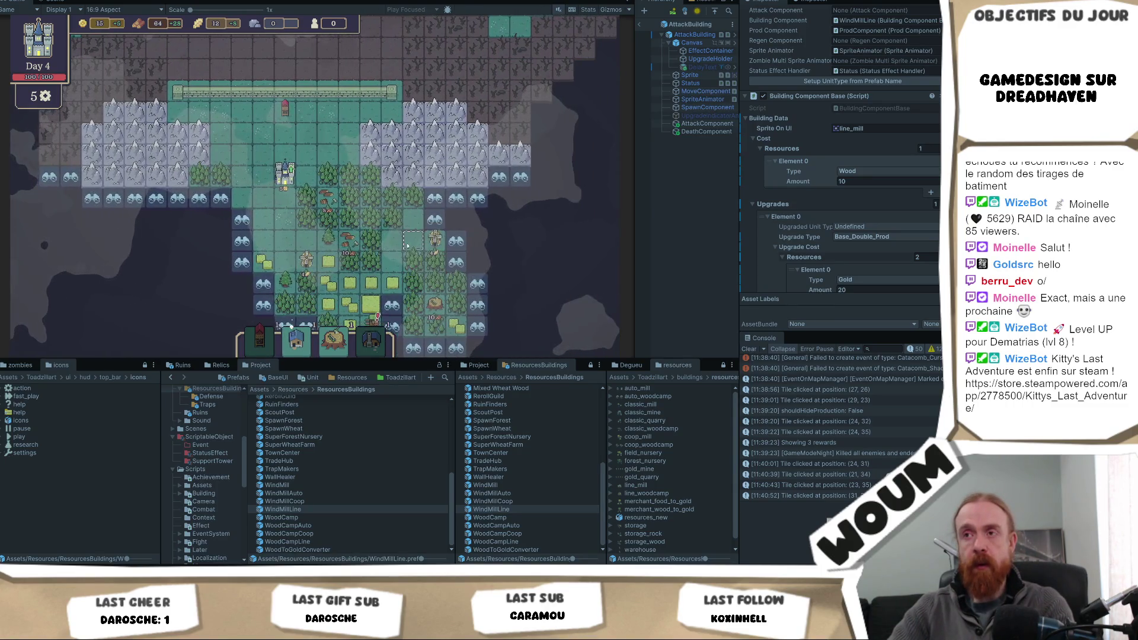
key(a)
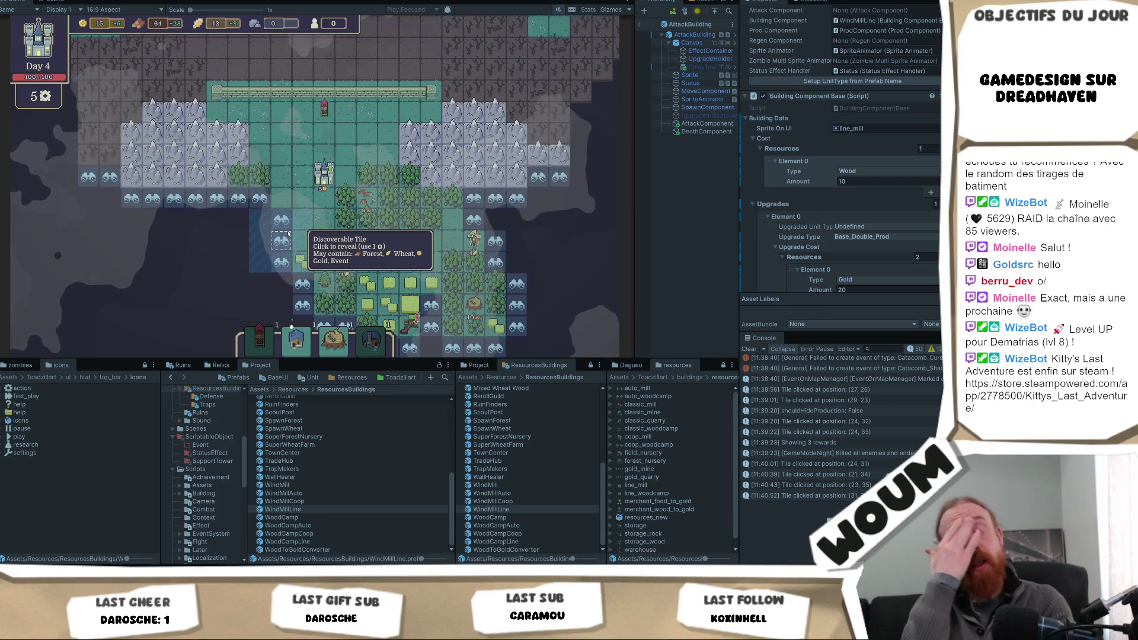
key(d)
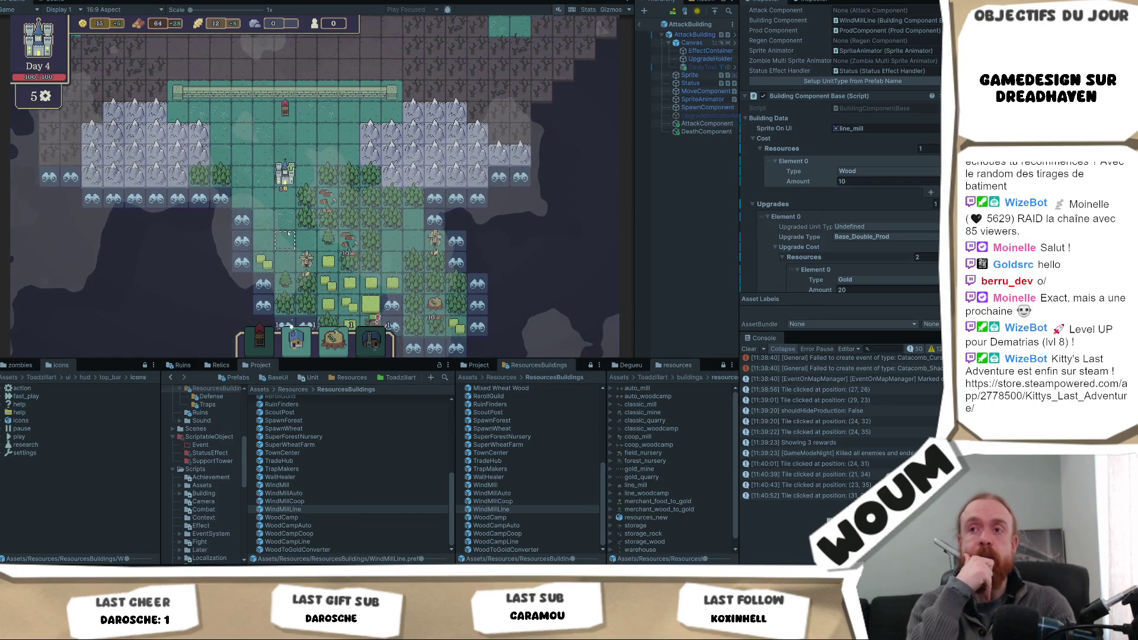
key(a)
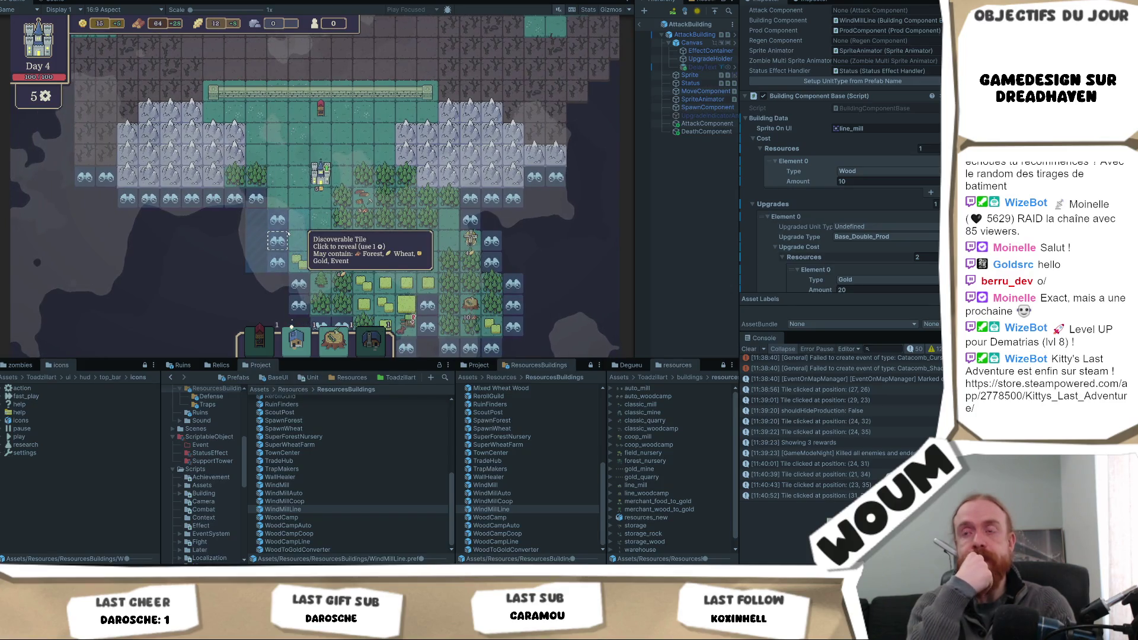
key(w)
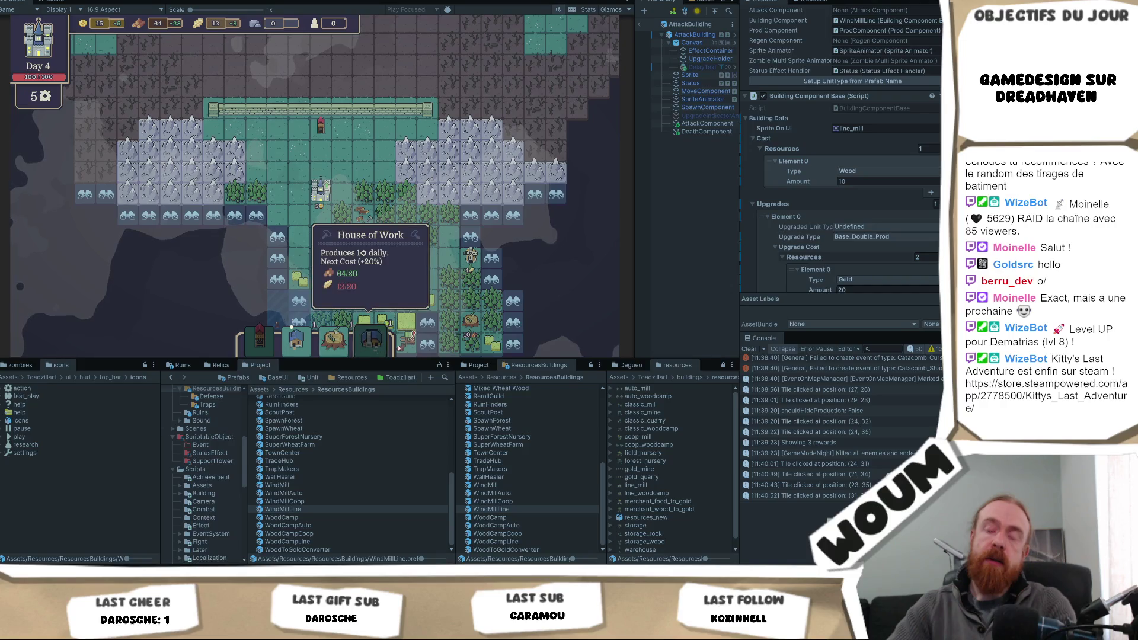
click(277, 259)
click(277, 237)
click(319, 278)
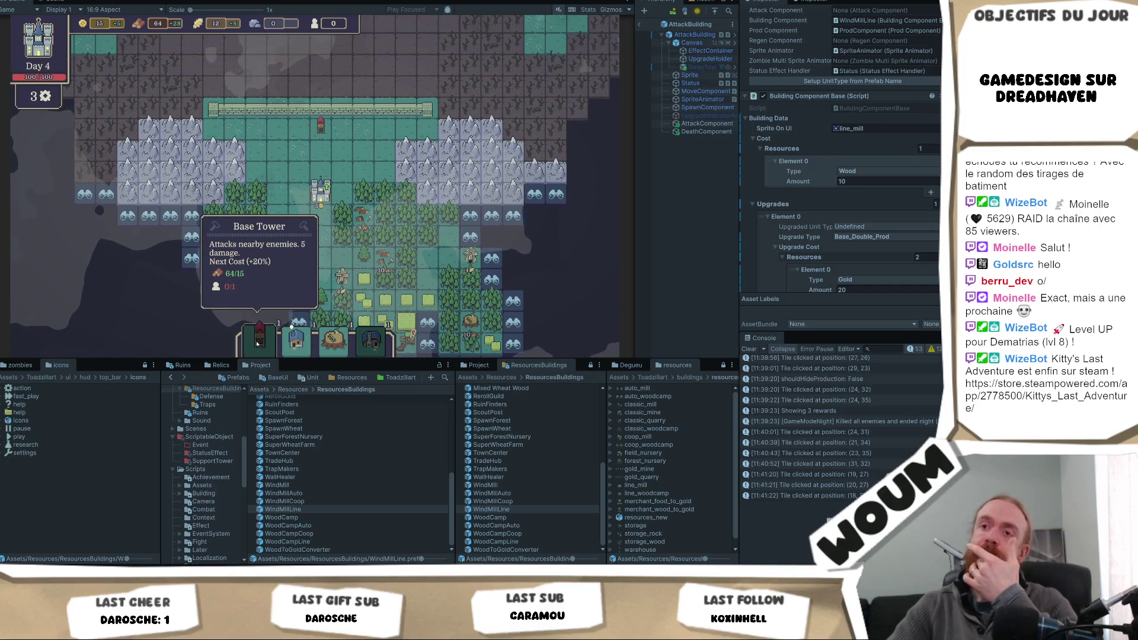
- Start placing another Base Tower, then cancel it
click(255, 343)
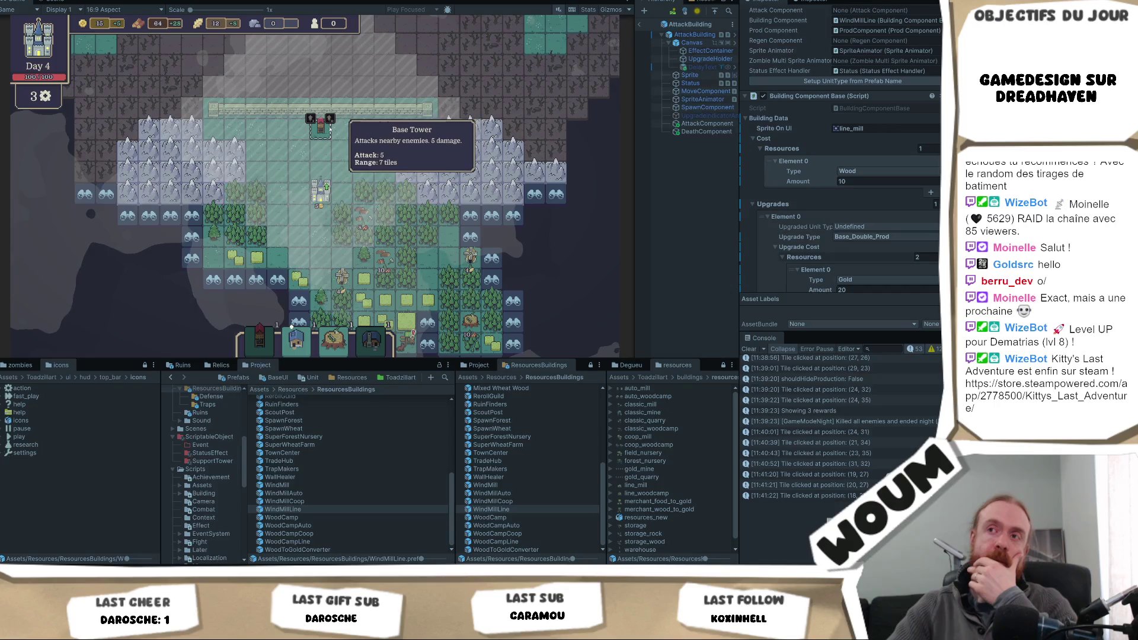
click(262, 342)
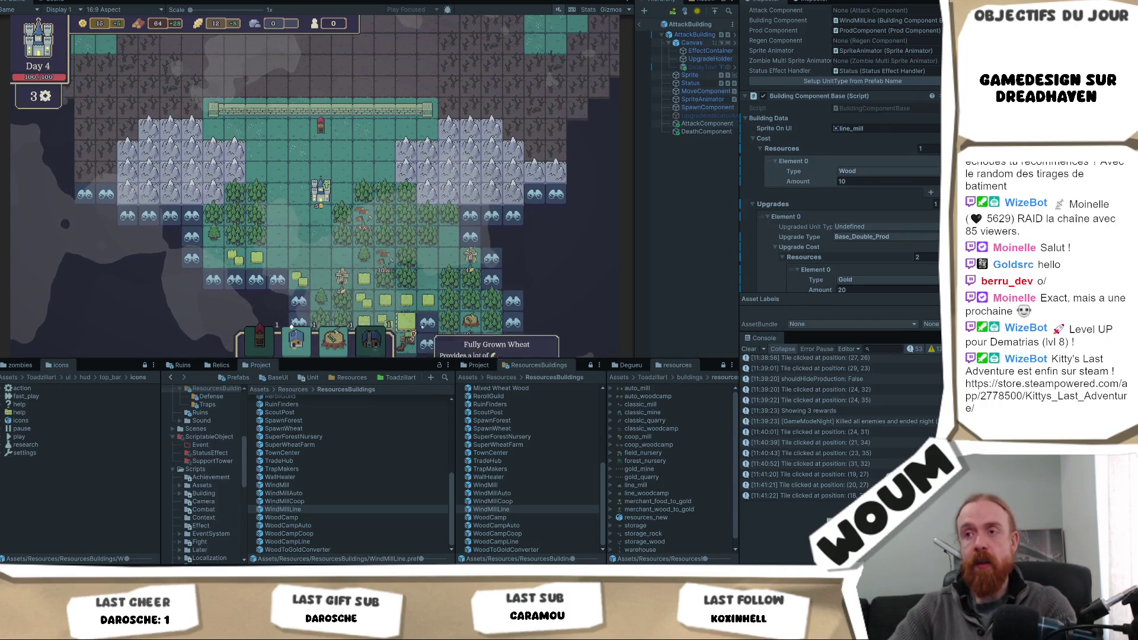
scroll(415, 284, down, 3)
scroll(427, 279, up, 3)
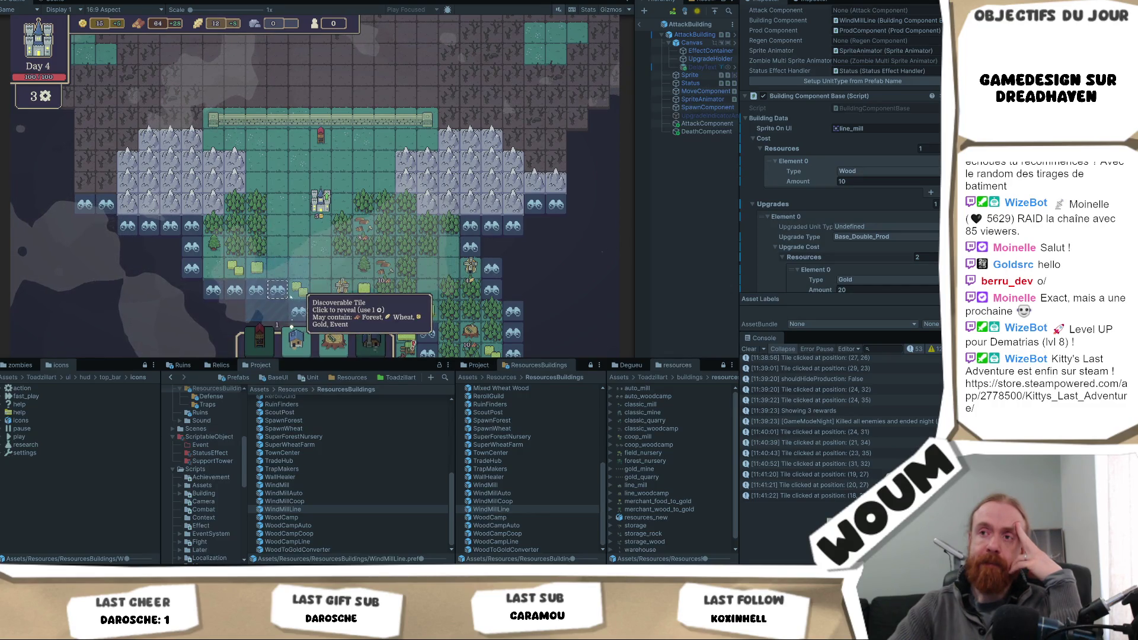
scroll(320, 277, down, 3)
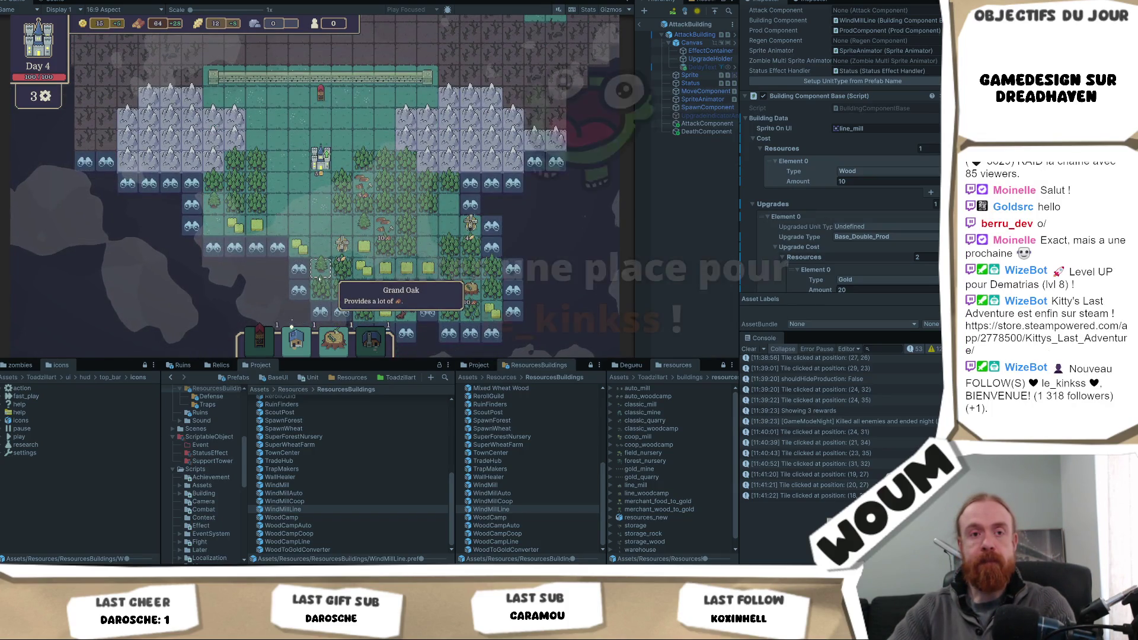
- Reveal three more fogged tiles, uncovering new wheat fields
key(a)
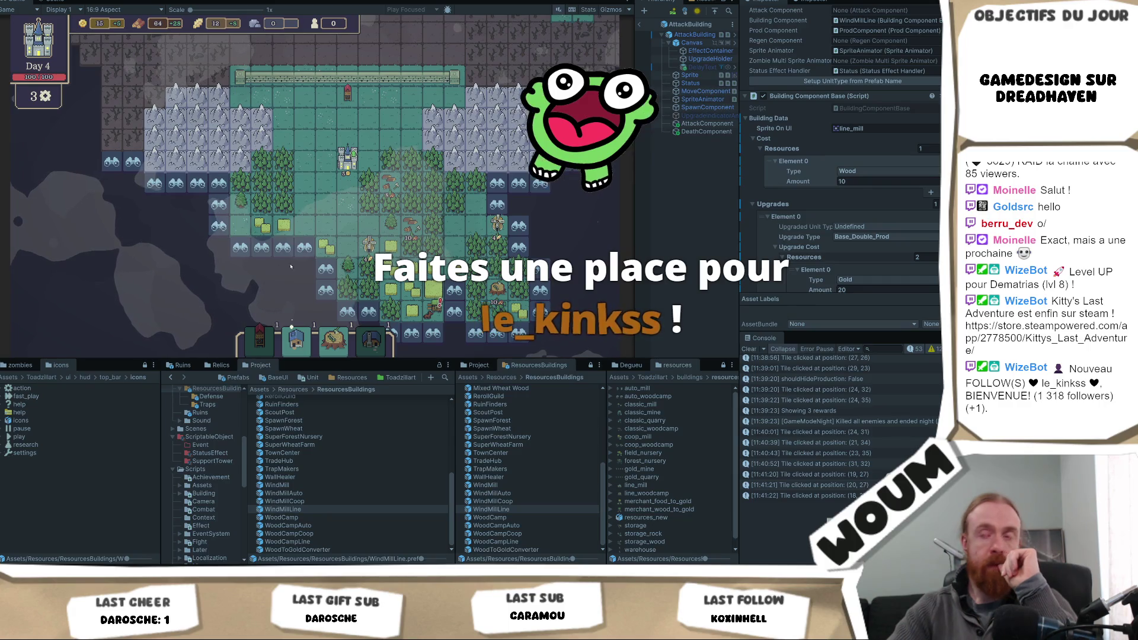
click(304, 246)
click(283, 246)
scroll(316, 297, up, 2)
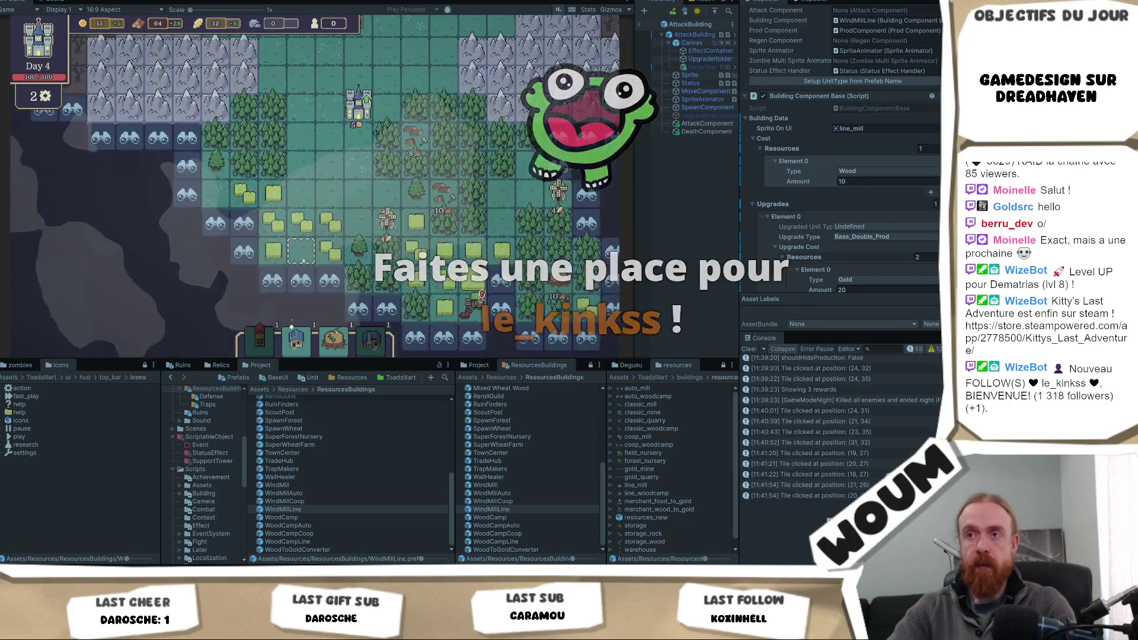
click(302, 279)
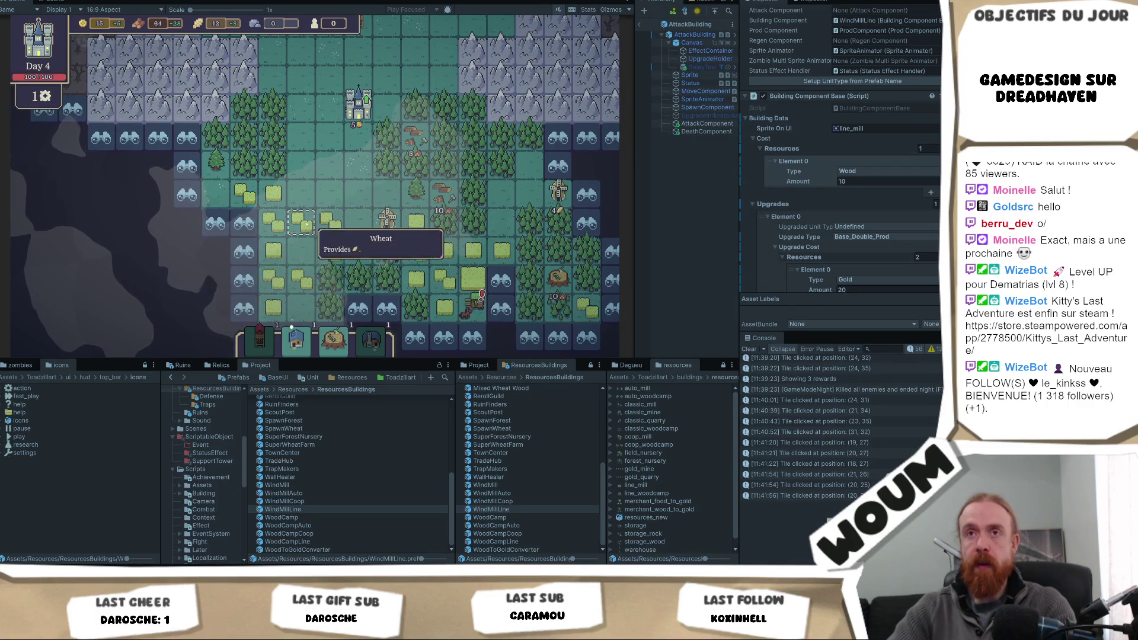
scroll(292, 347, up, 3)
scroll(292, 346, down, 2)
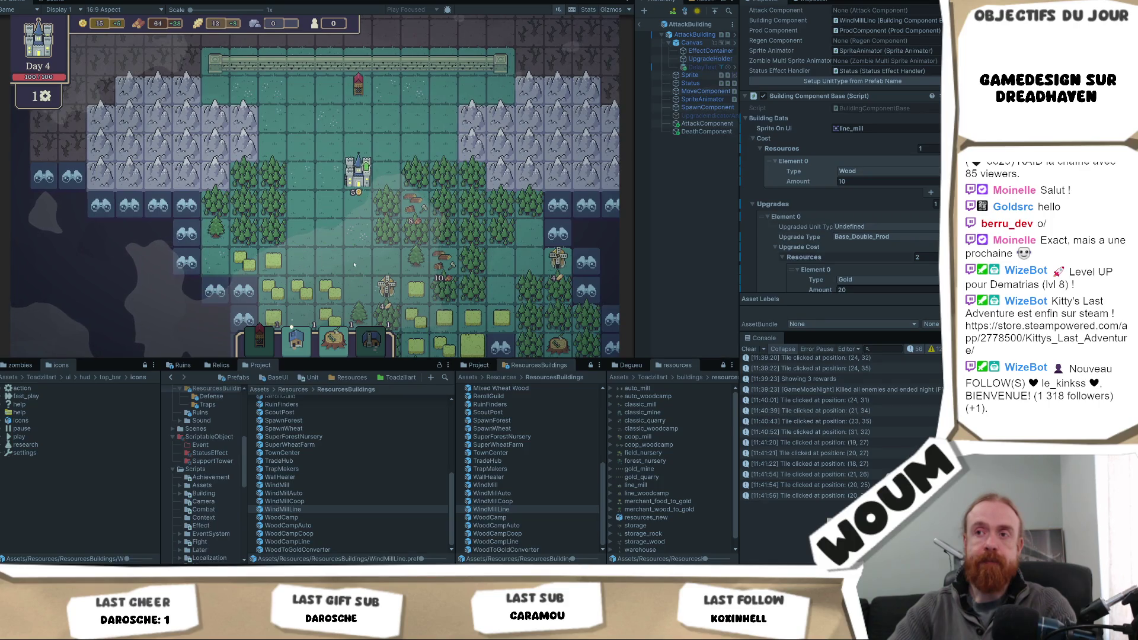
- Place the forest building on the chosen tile, cancel the next placement, and reveal the day's last tile
click(301, 231)
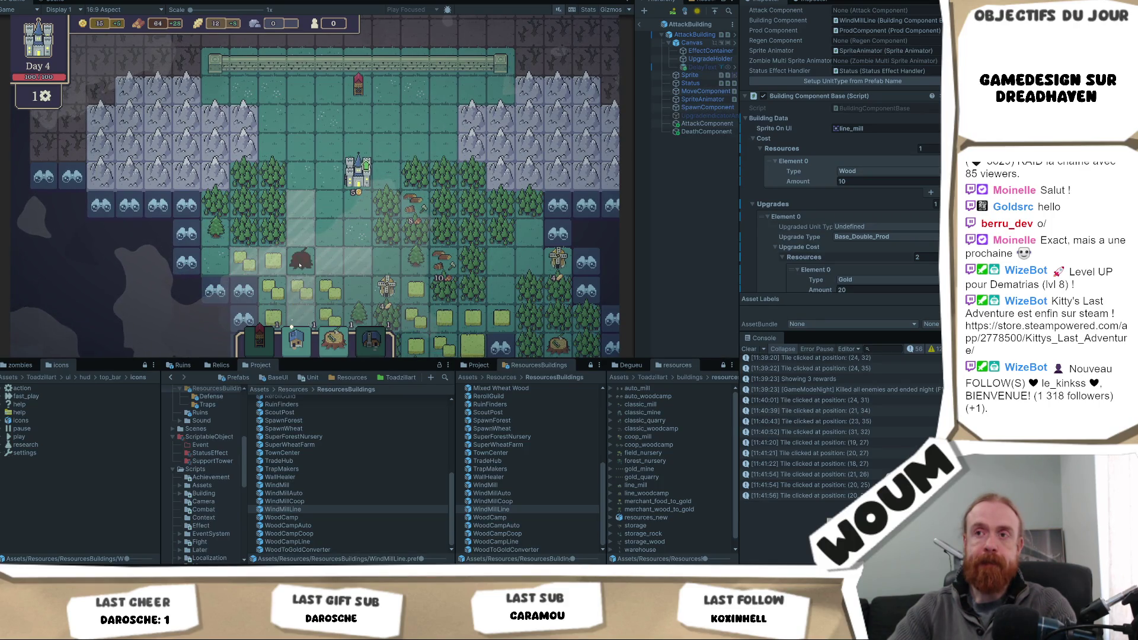
right_click(300, 266)
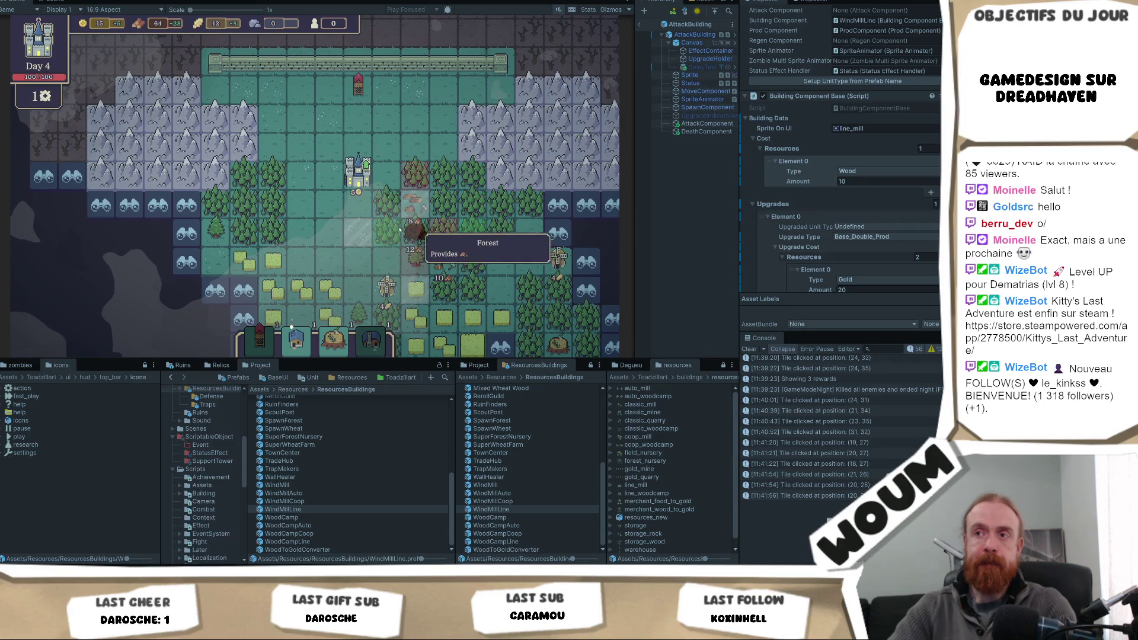
key(d)
key(s)
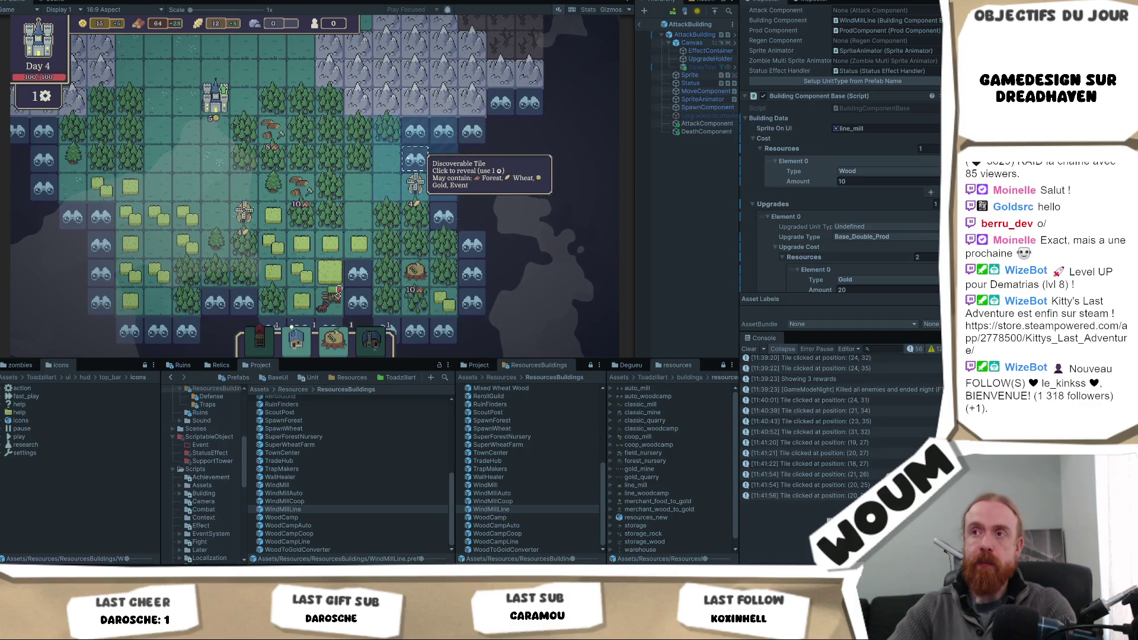
click(439, 166)
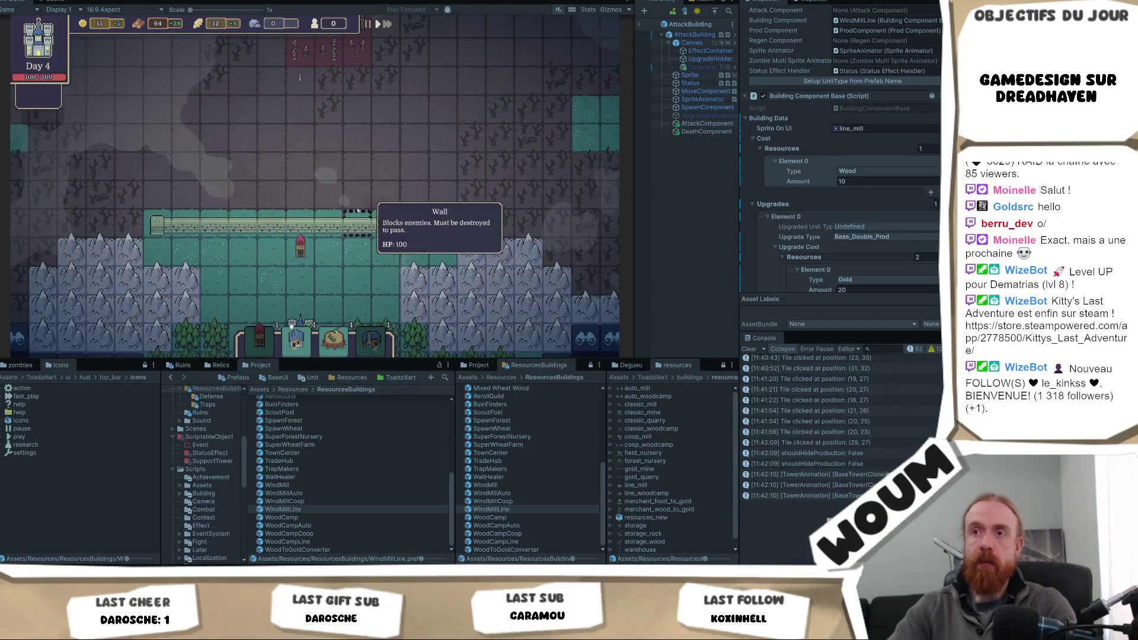
- Take the Execution Tower and Sylvan House kits and upgrade a tile into an Automatic Quarry
click(359, 254)
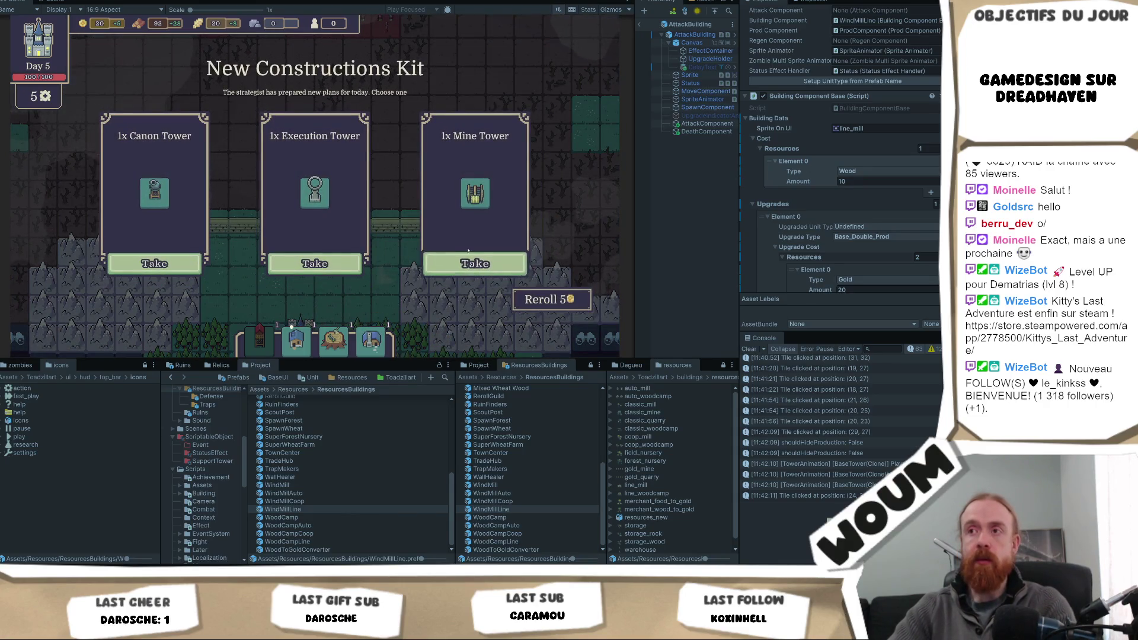
click(336, 267)
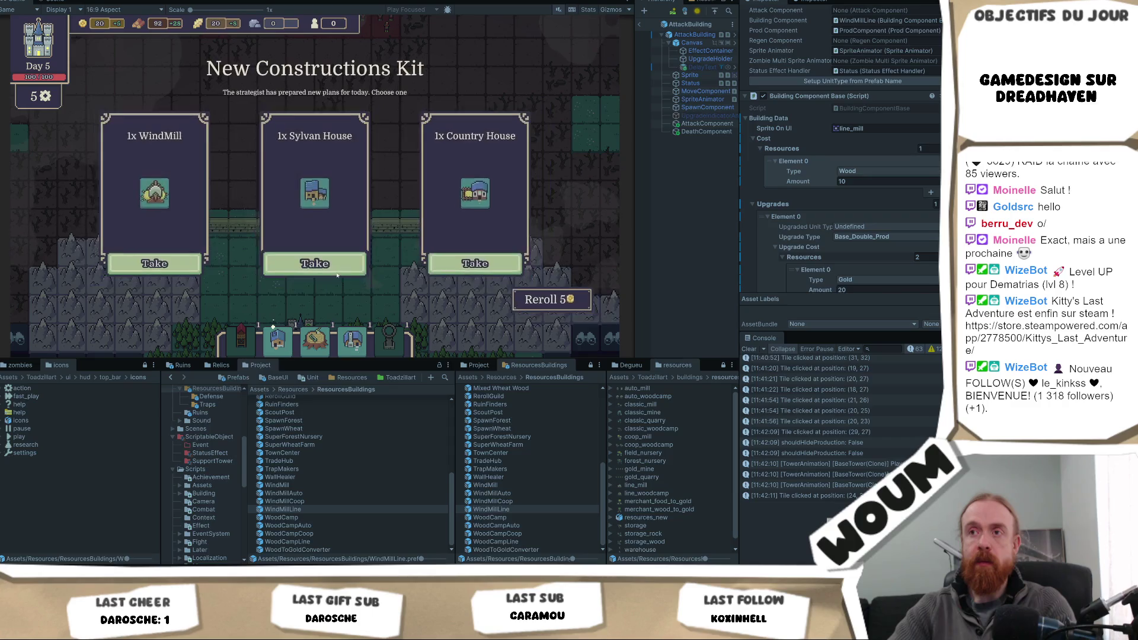
click(335, 274)
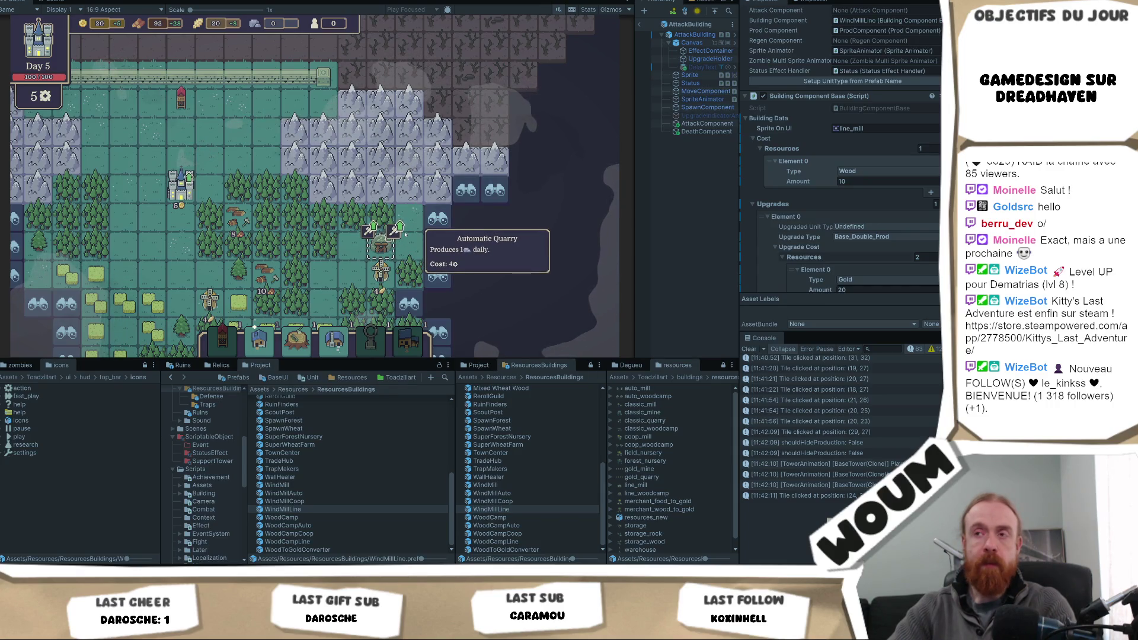
click(403, 234)
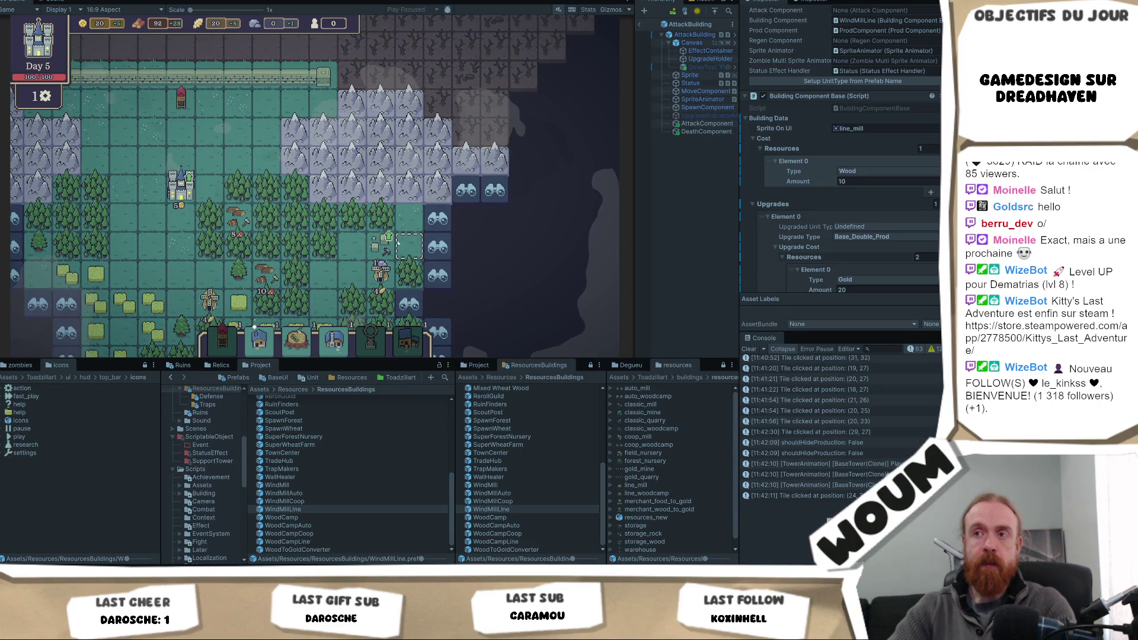
- Stop the playtest and bring up RewardBuildingManager.cs in Visual Studio
key(a)
key(s)
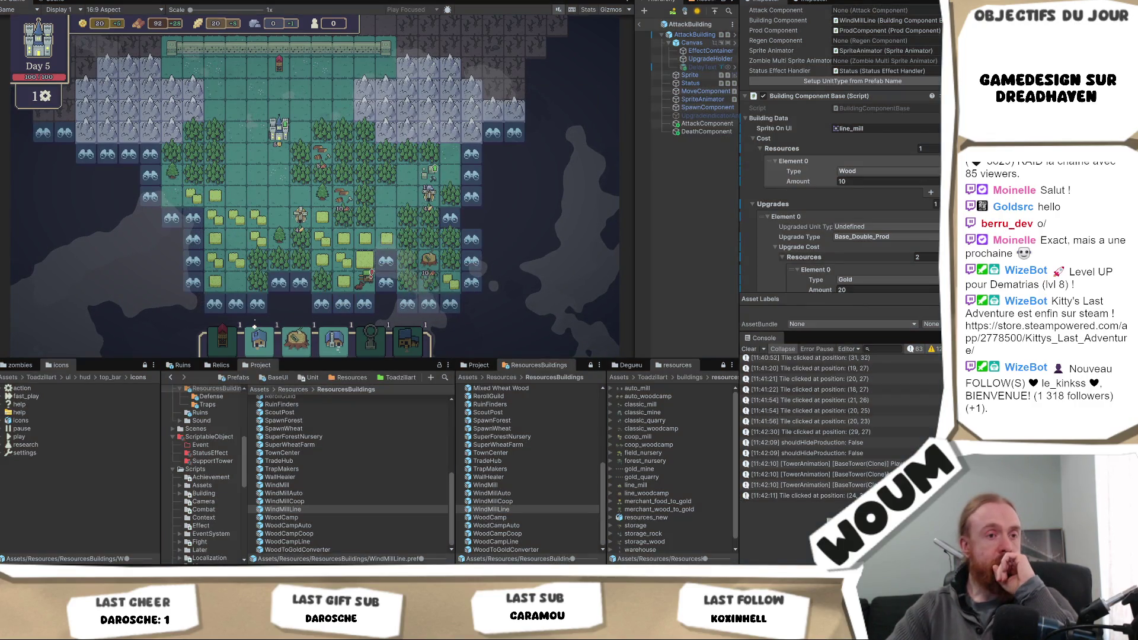
key(ctrl+p)
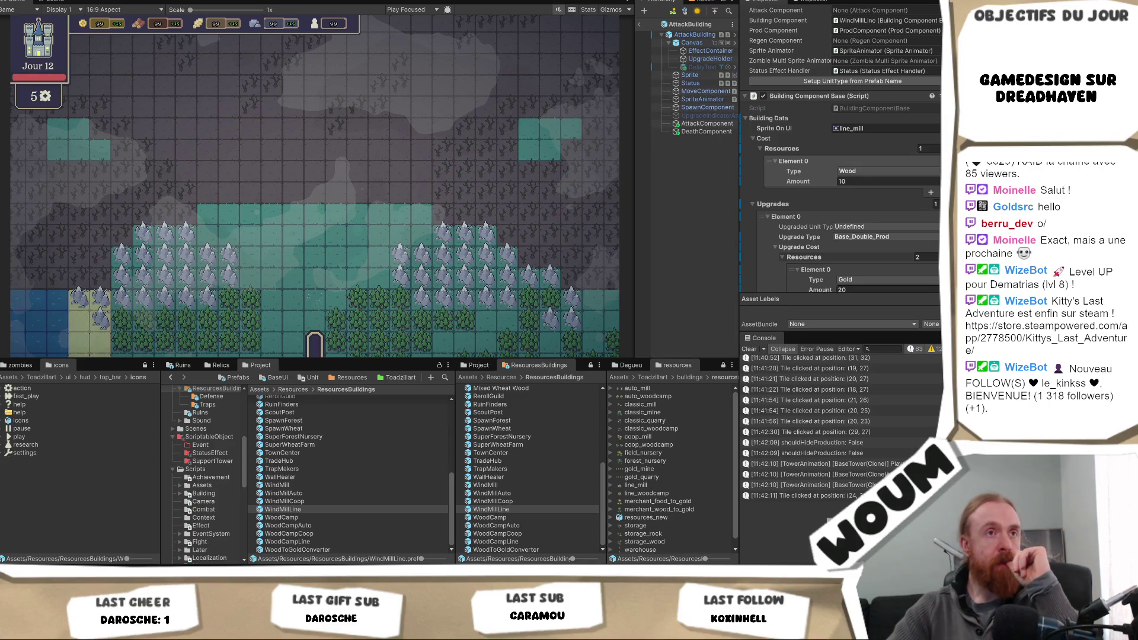
key(alt+Tab)
click(144, 9)
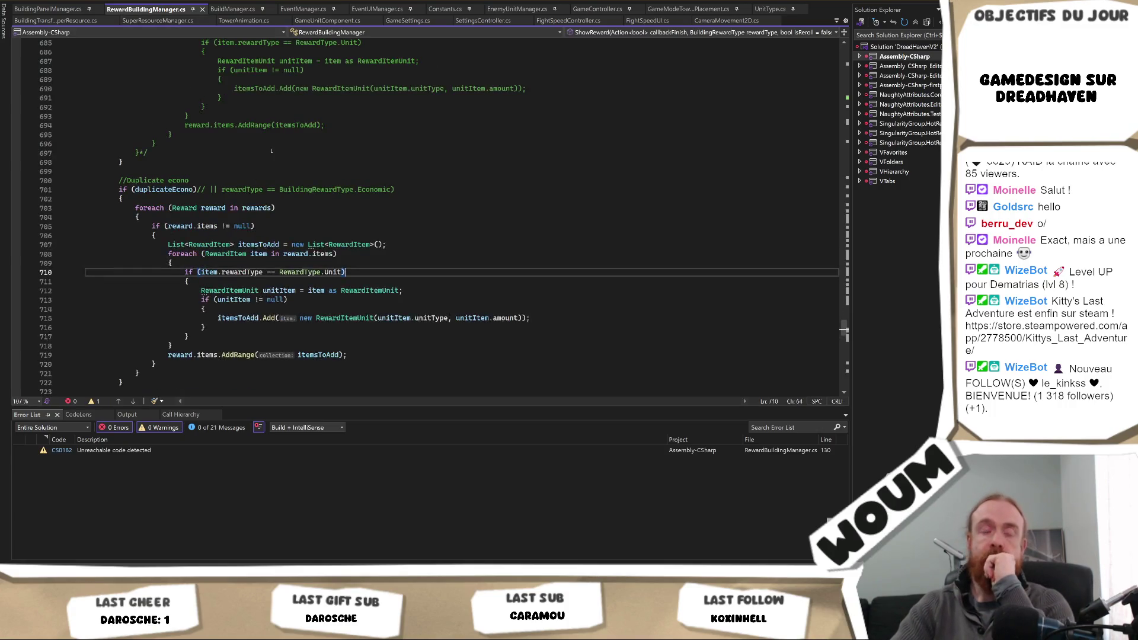
- Scroll RewardBuildingManager.cs up to the Wood case's three WOOD_FAMILY rewards at 0.5f weight, ending back in Unity
scroll(271, 151, up, 5)
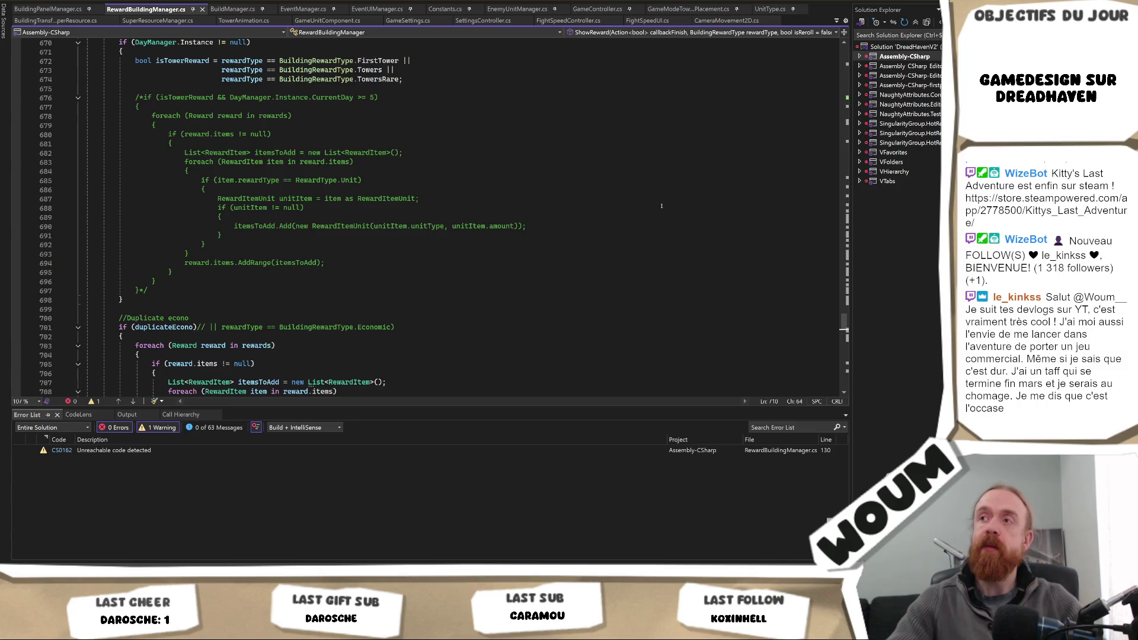
scroll(662, 205, up, 8)
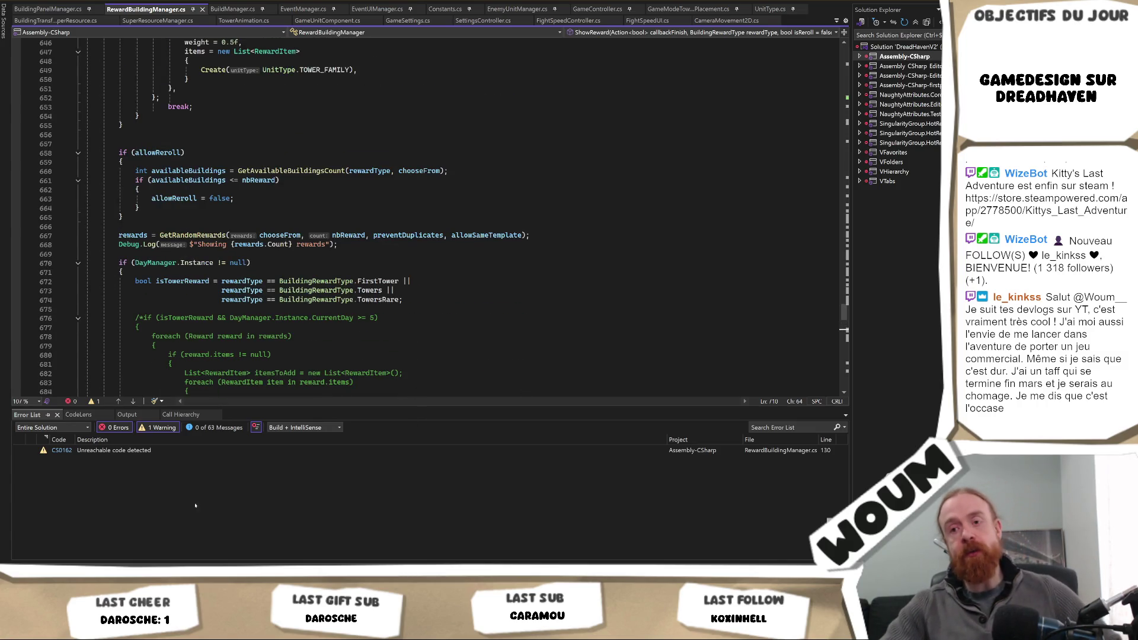
key(alt+Tab)
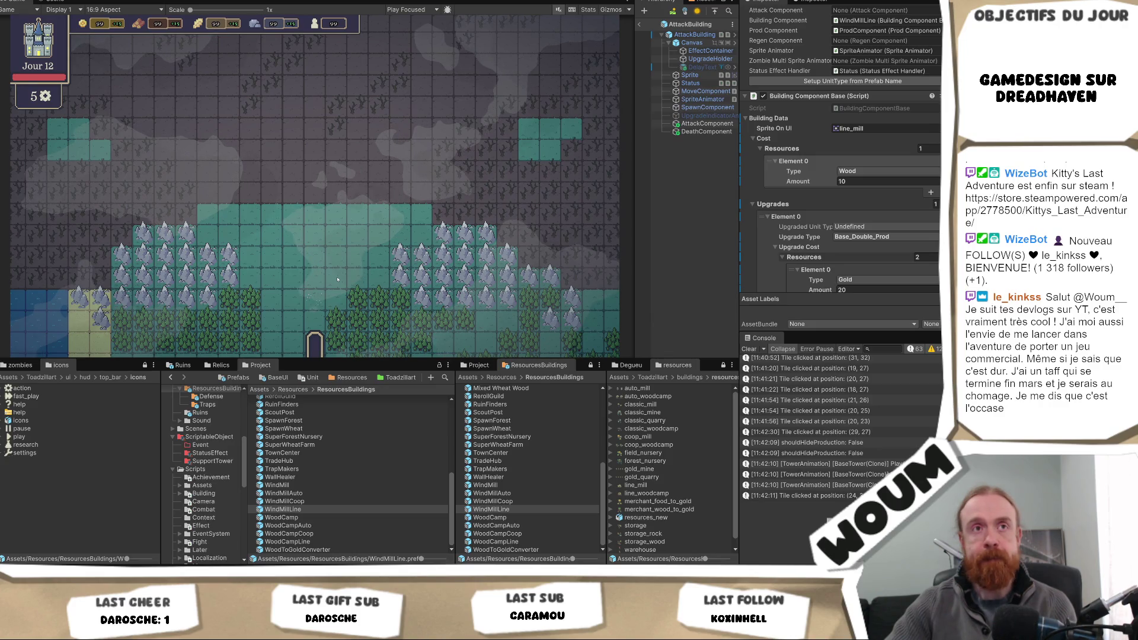
key(alt+Tab)
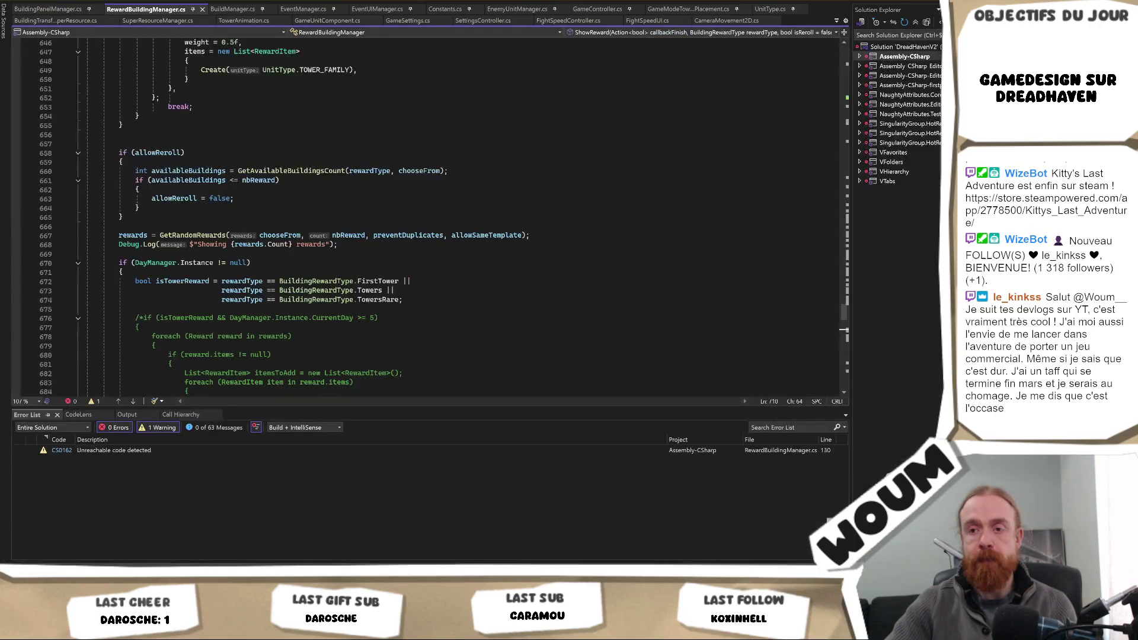
key(alt+Tab)
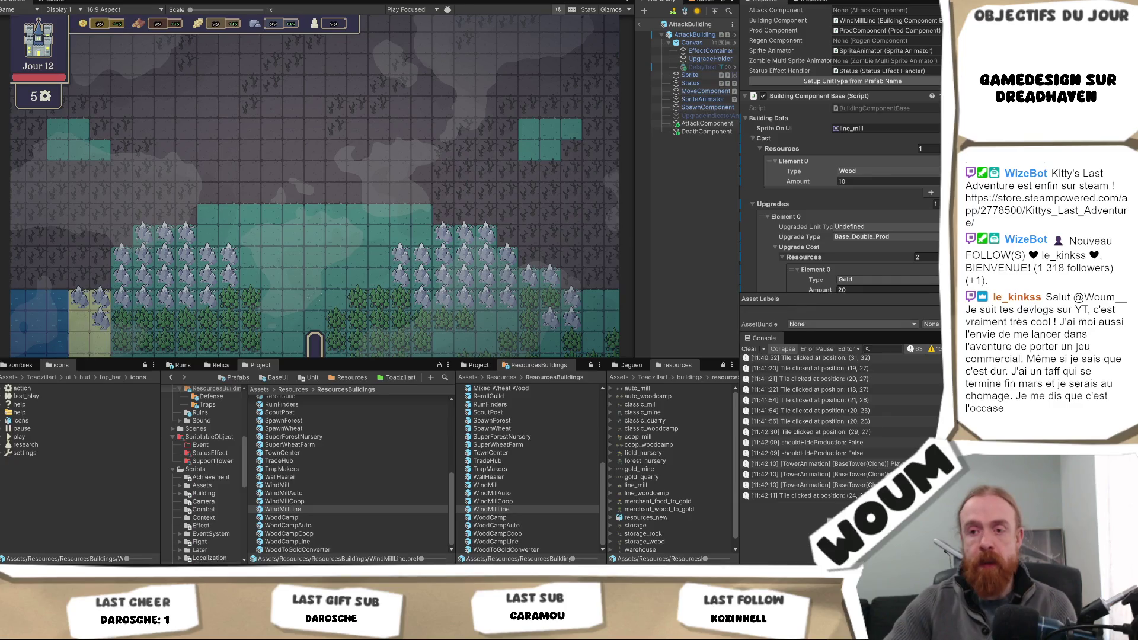
key(alt+Tab)
scroll(368, 166, up, 20)
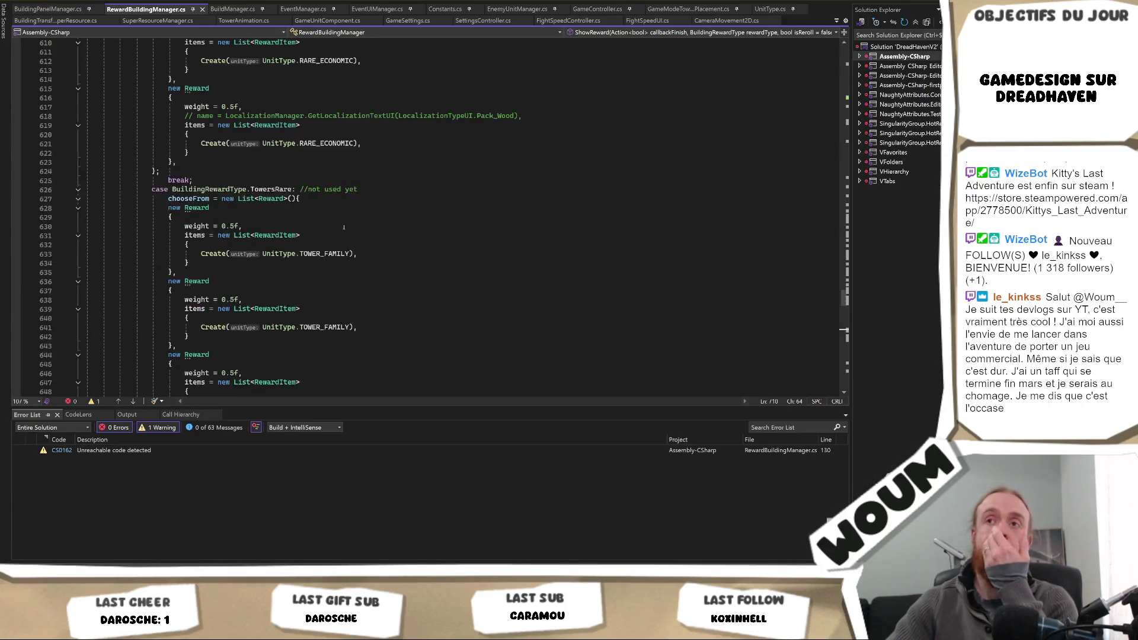
scroll(369, 166, up, 20)
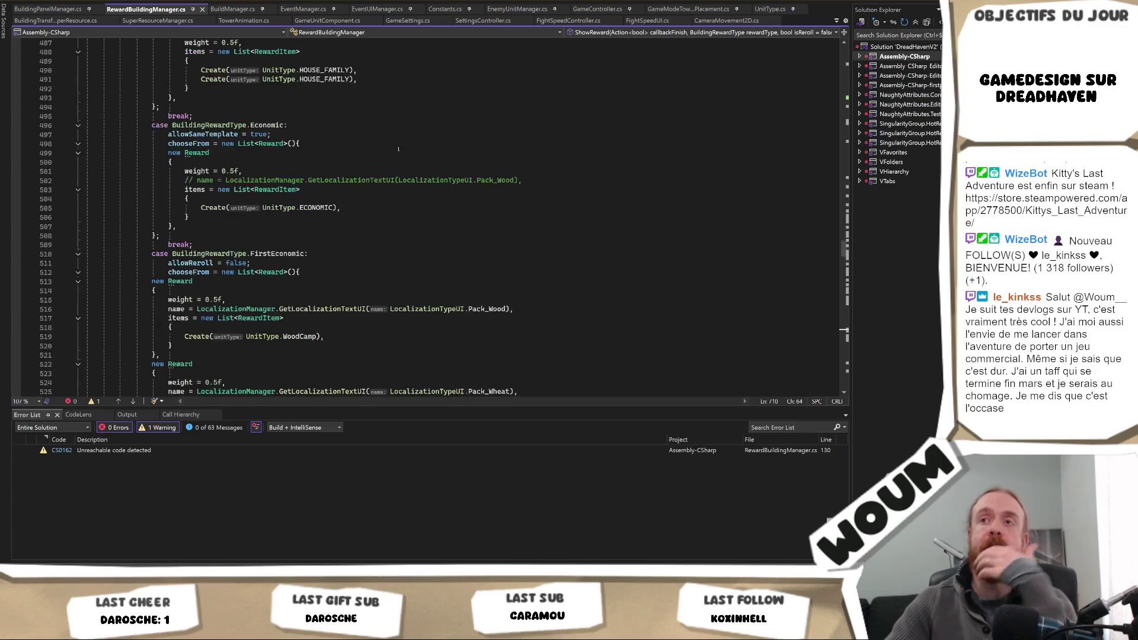
scroll(410, 137, up, 20)
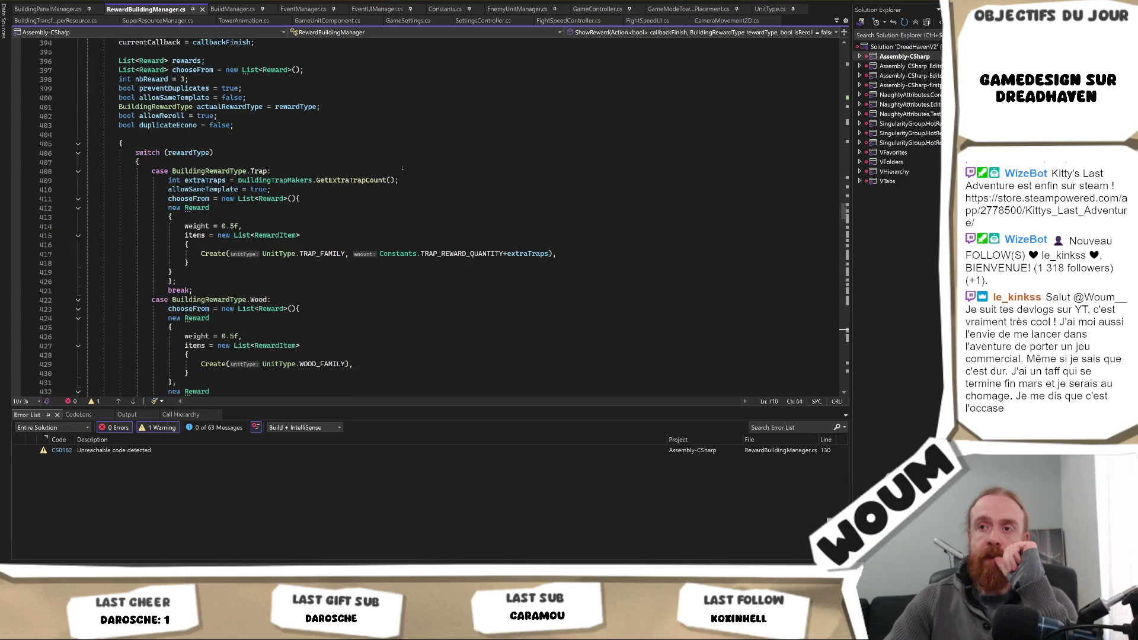
scroll(402, 168, down, 4)
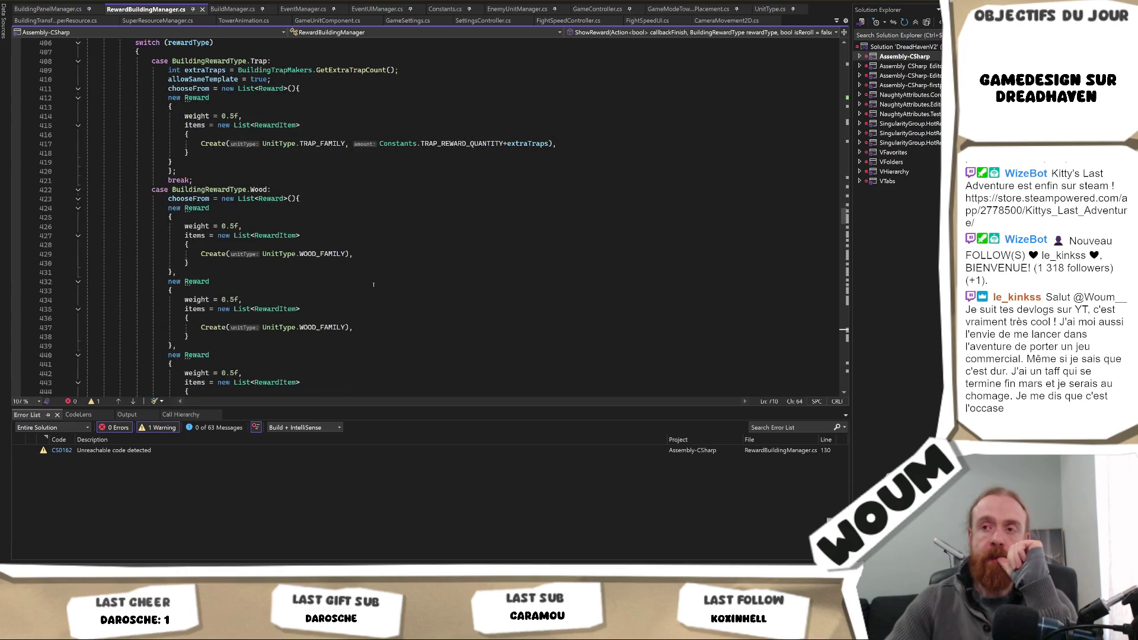
scroll(373, 286, down, 3)
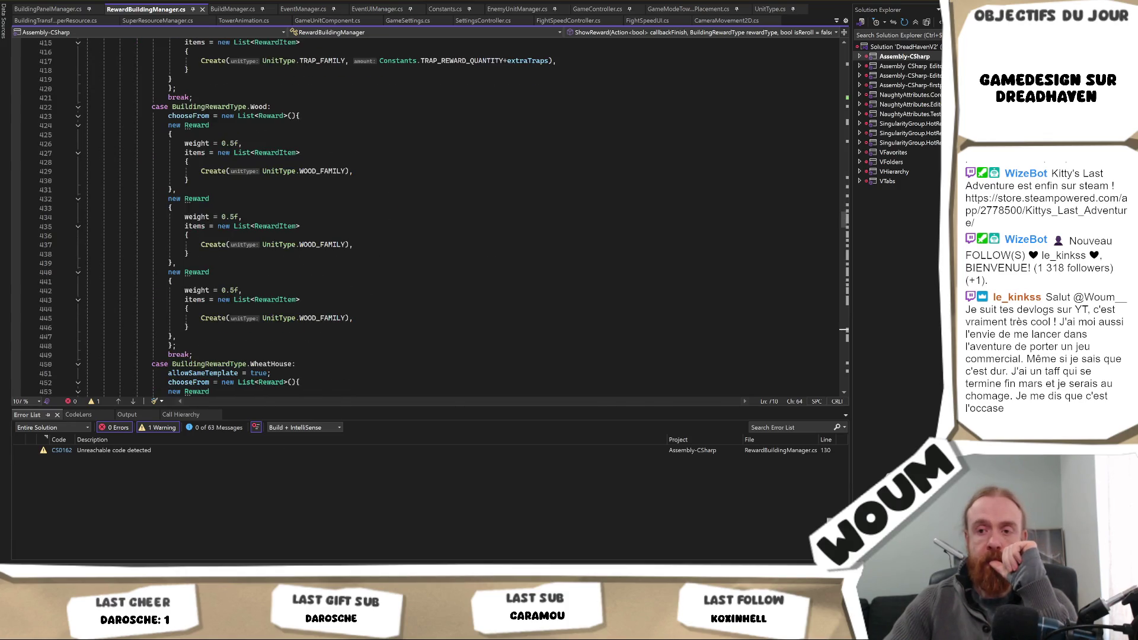
key(alt+Tab)
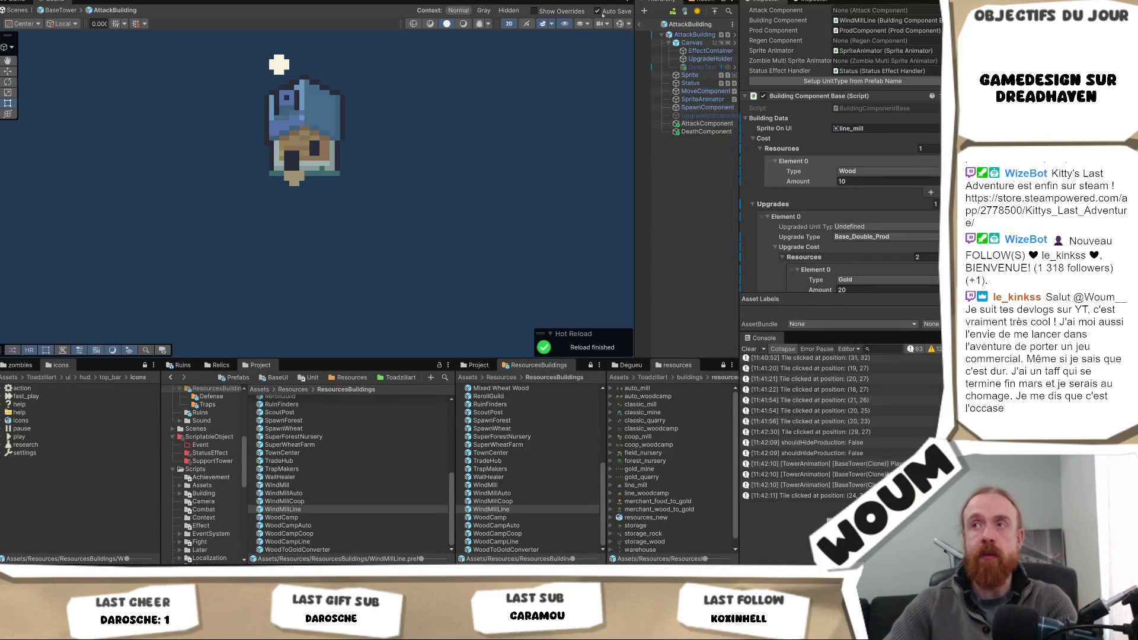
- Back in the testmap scene, paint green field tiles onto the ResourceTilemap layer
click(639, 24)
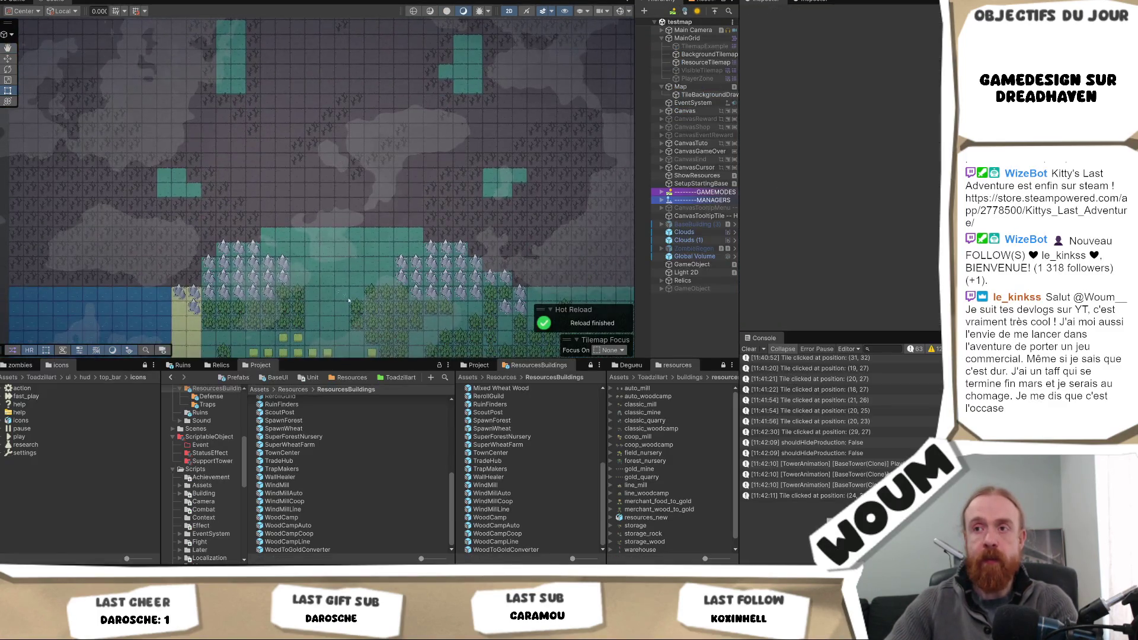
scroll(328, 244, up, 3)
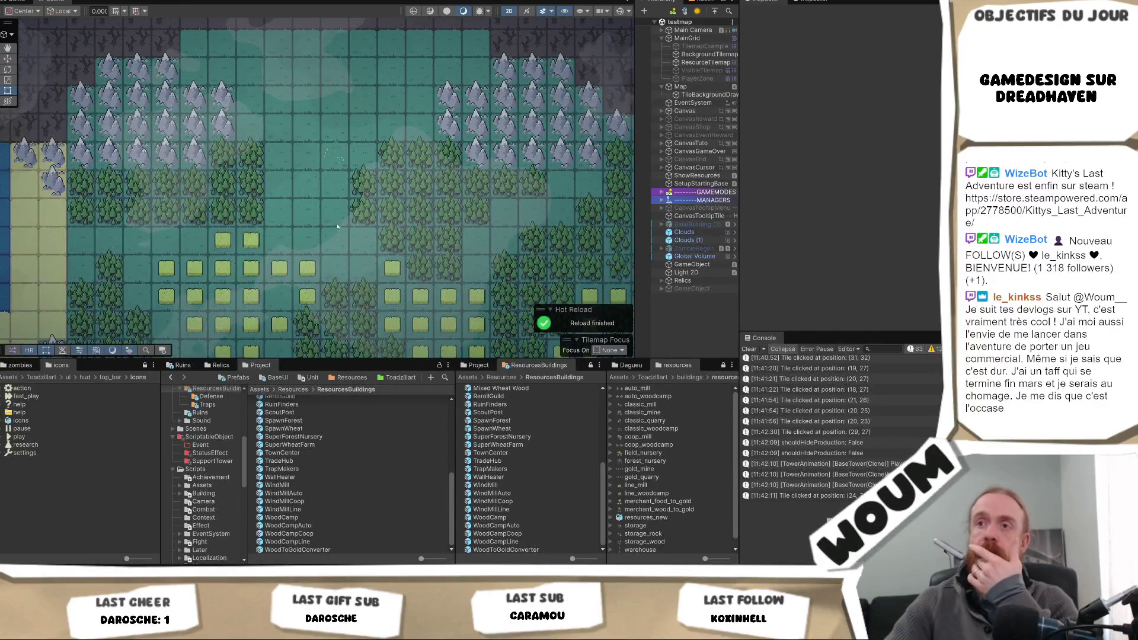
click(706, 62)
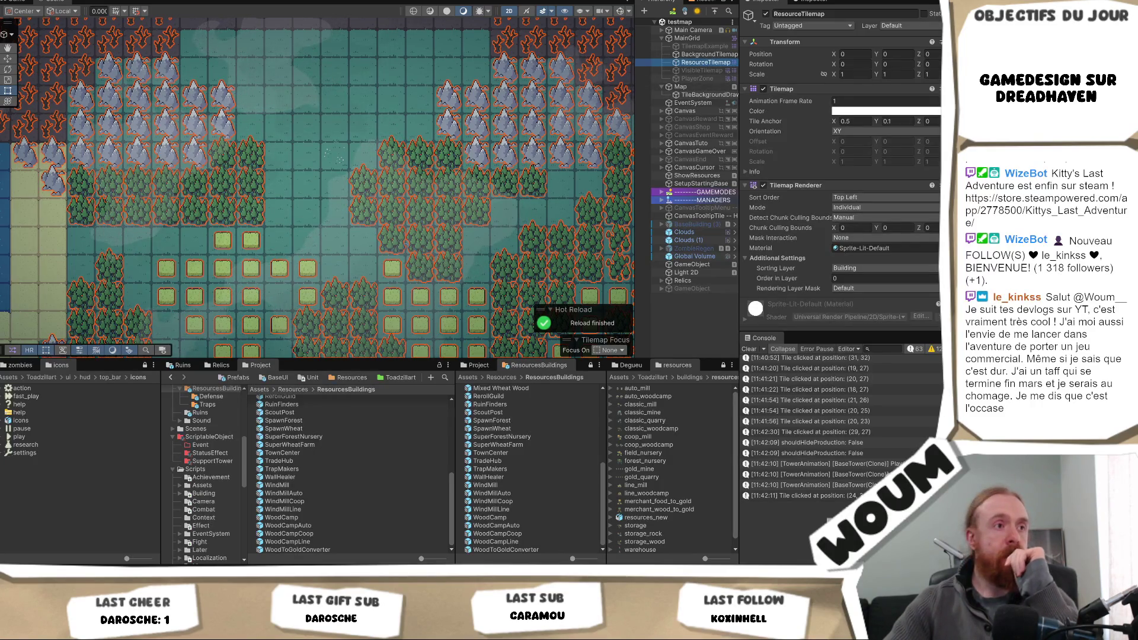
click(286, 244)
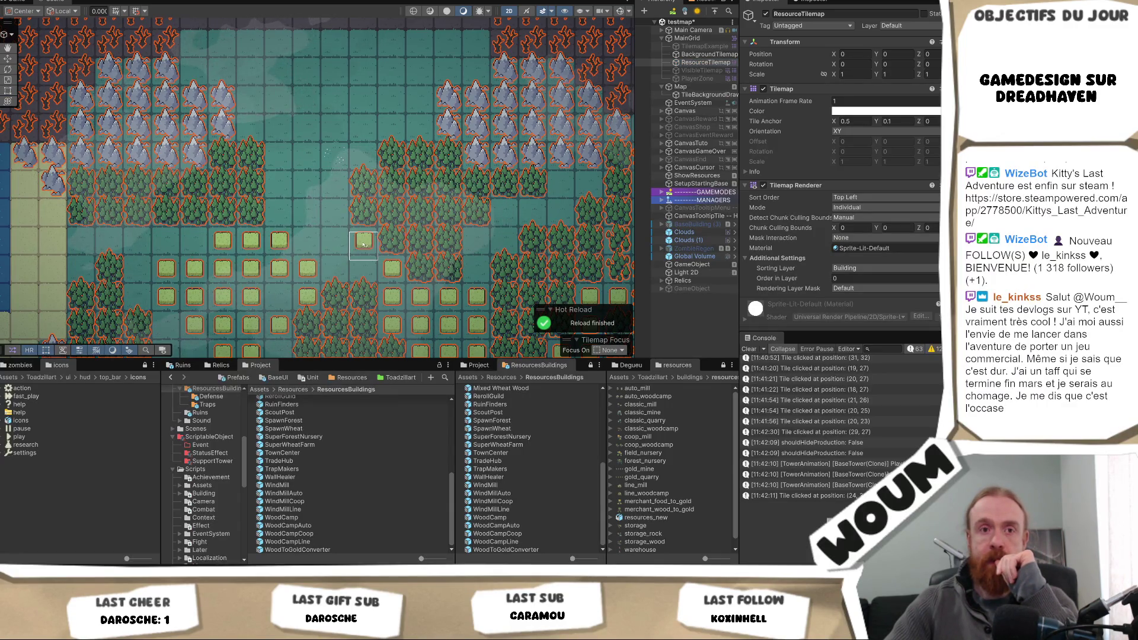
mouse_move(363, 244)
mouse_down()
mouse_move(307, 243)
mouse_move(364, 301)
mouse_up()
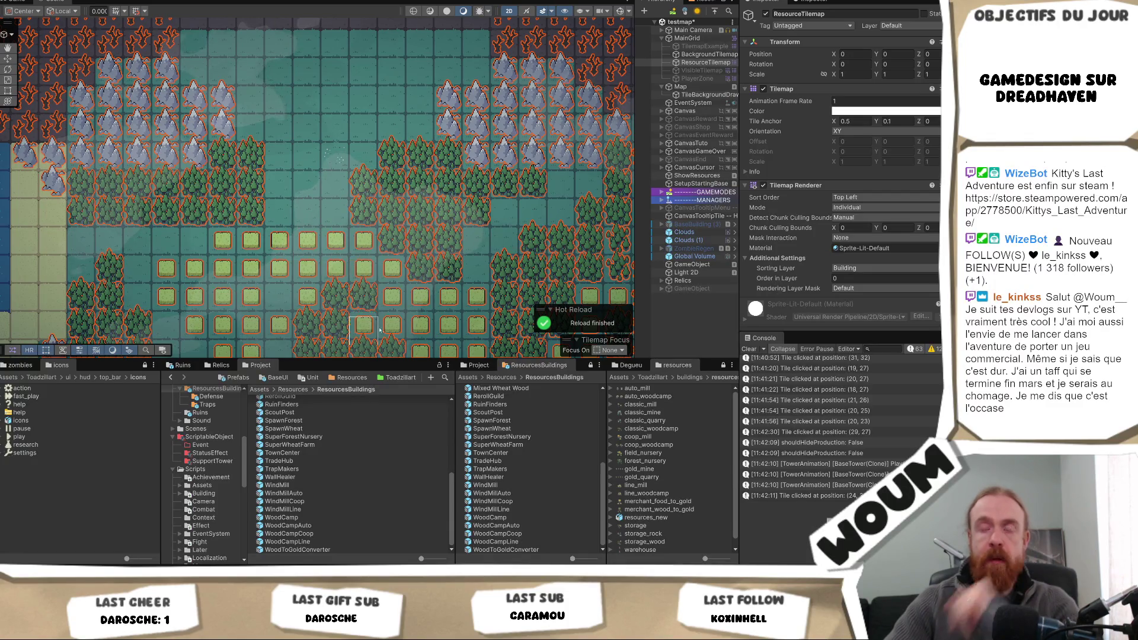
- Erase five green field tiles from the painted patch
scroll(409, 306, down, 1)
scroll(408, 306, down, 3)
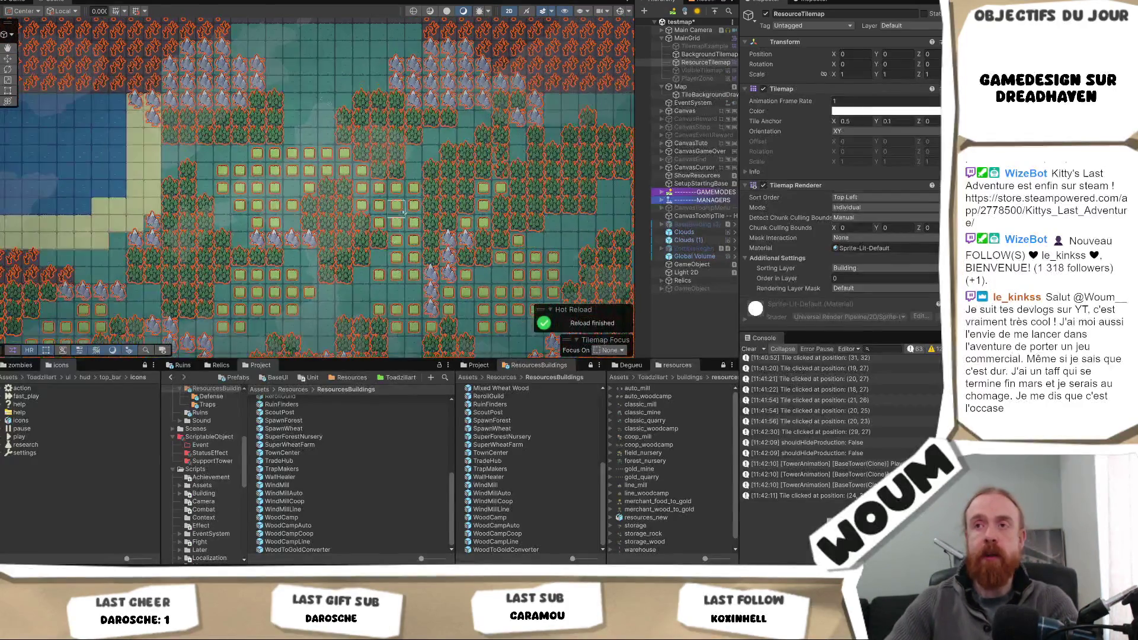
scroll(404, 191, up, 1)
scroll(359, 142, up, 1)
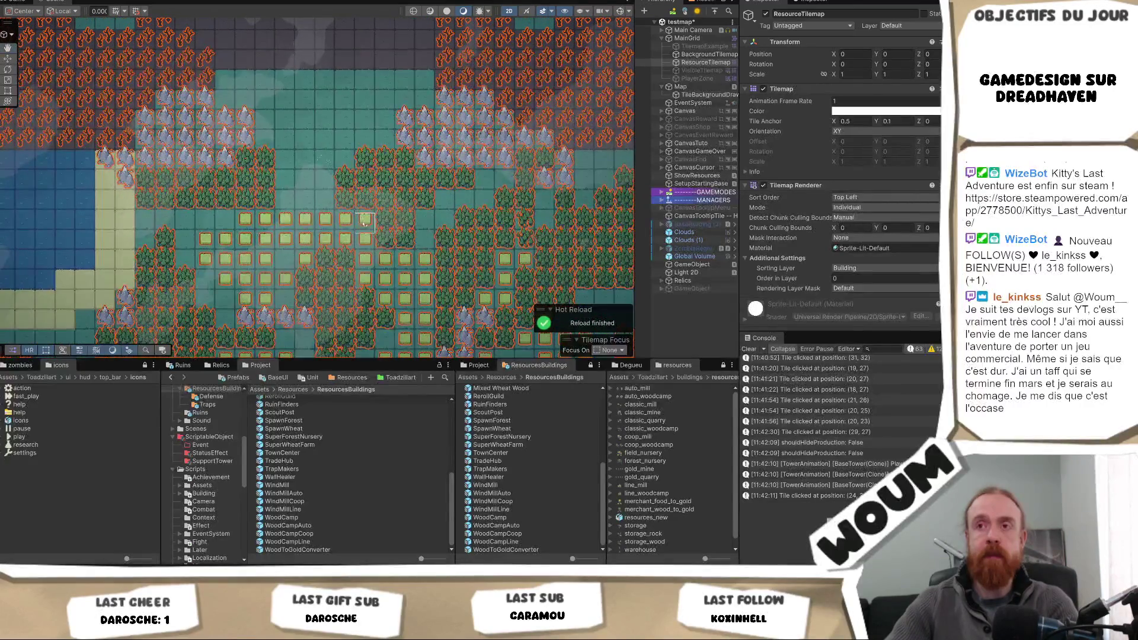
scroll(364, 224, up, 1)
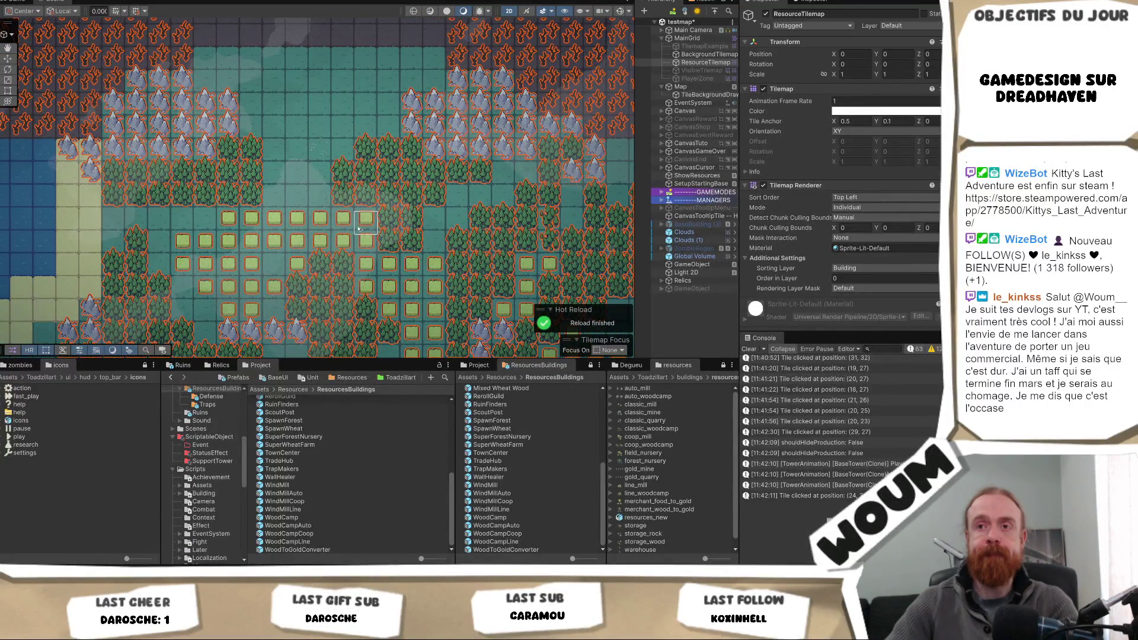
scroll(359, 228, down, 1)
scroll(121, 227, up, 1)
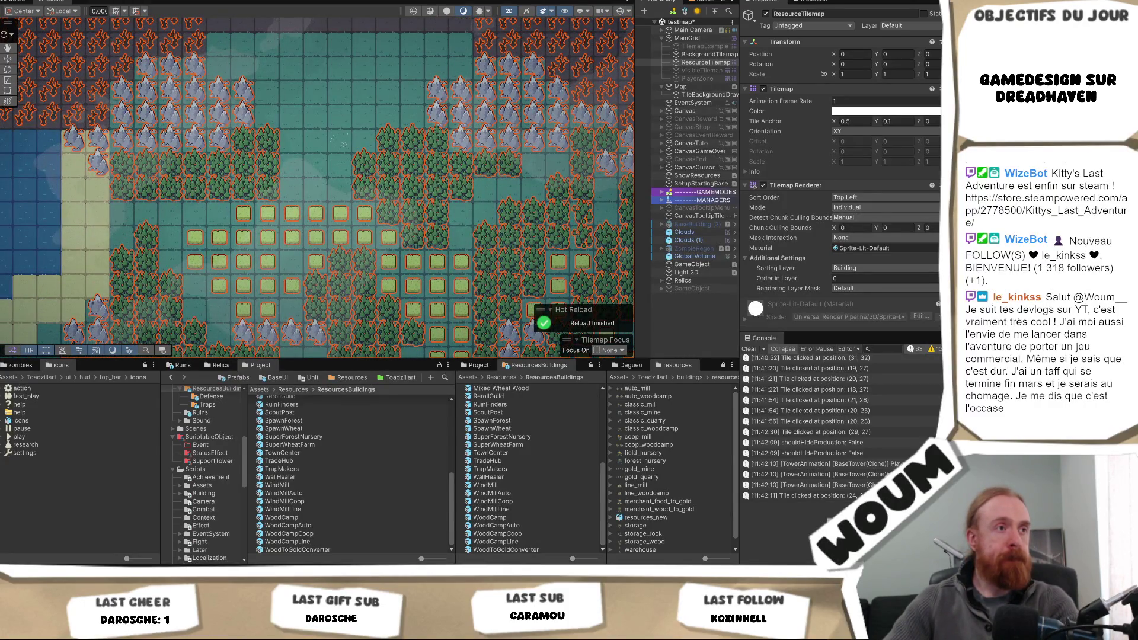
drag(374, 209, 385, 170)
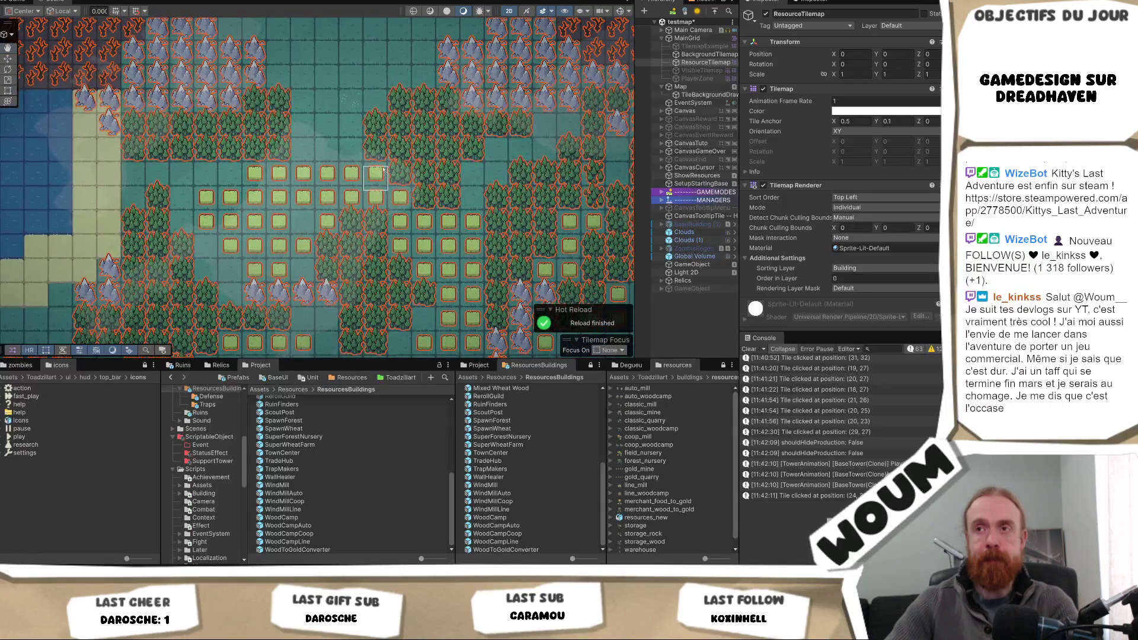
scroll(384, 170, up, 1)
click(332, 175)
click(348, 175)
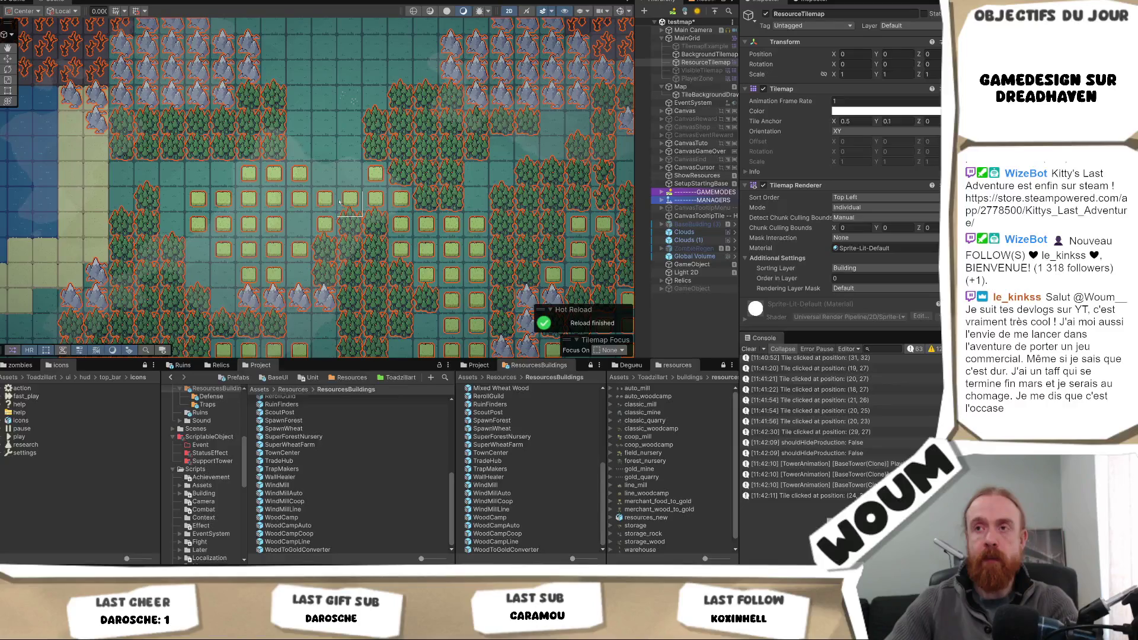
click(340, 202)
click(326, 202)
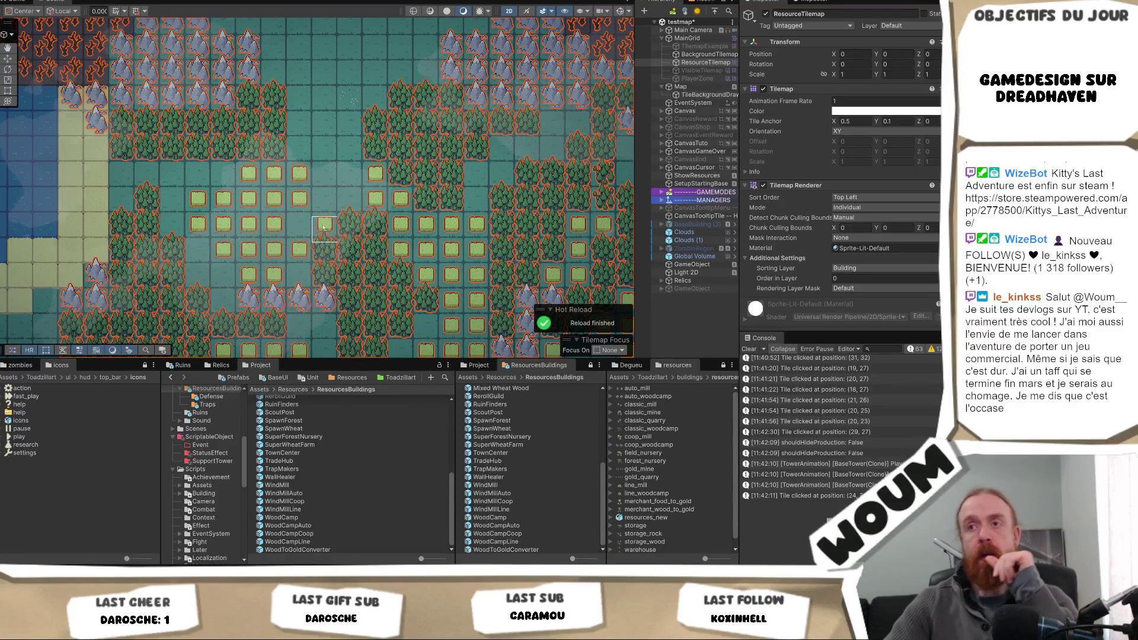
click(325, 231)
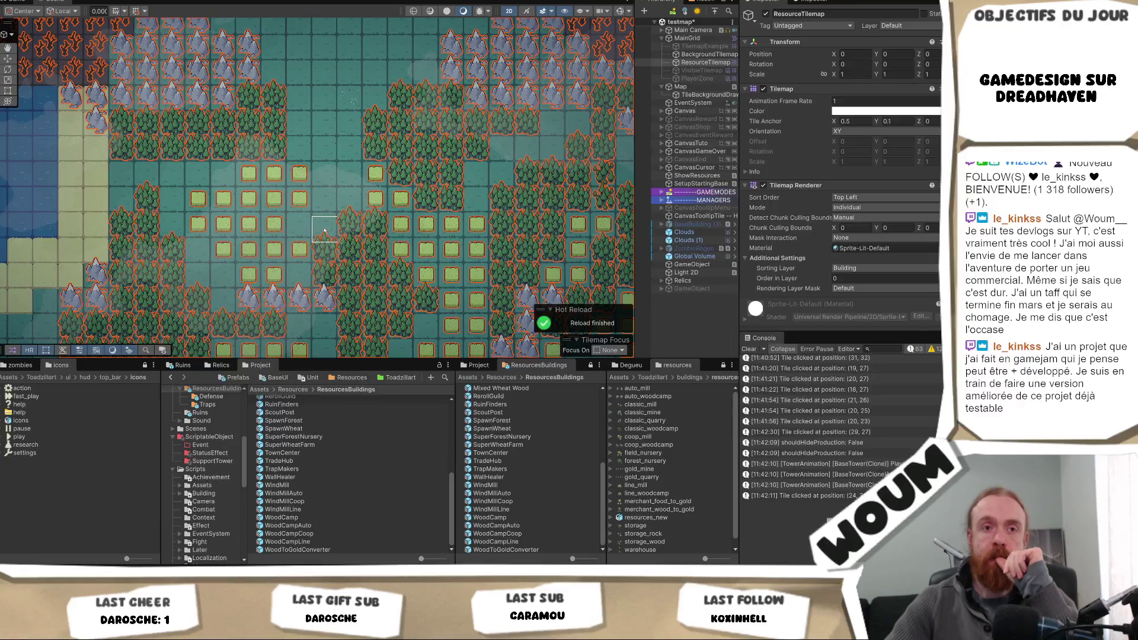
- Launch Play mode to test the repainted resource tilemap
key(Right)
key(Up)
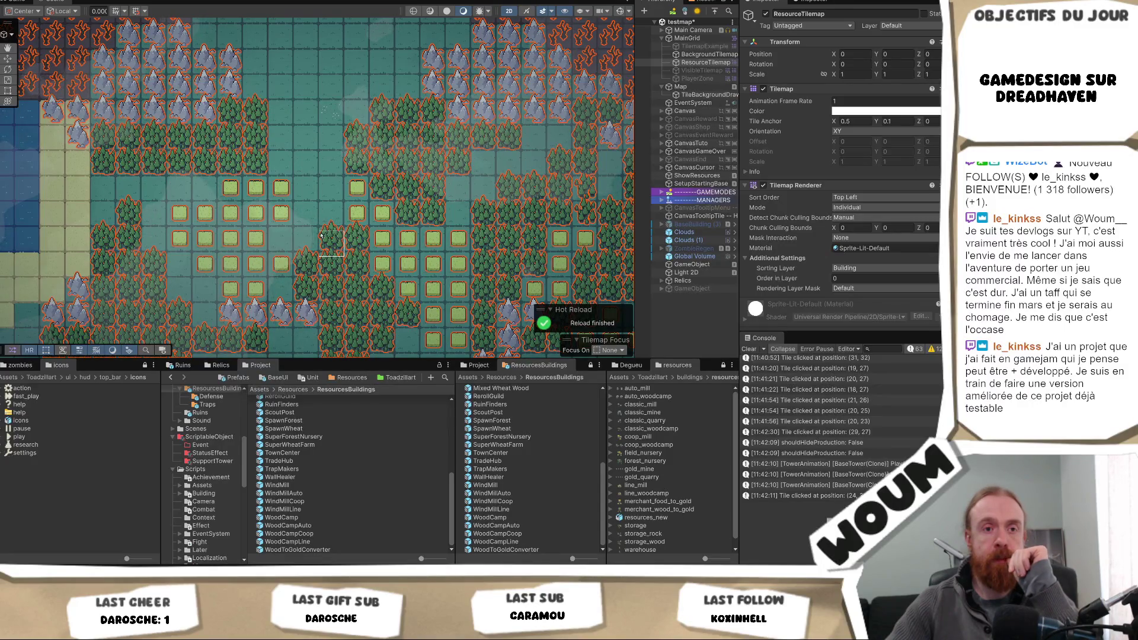
drag(321, 236, 340, 238)
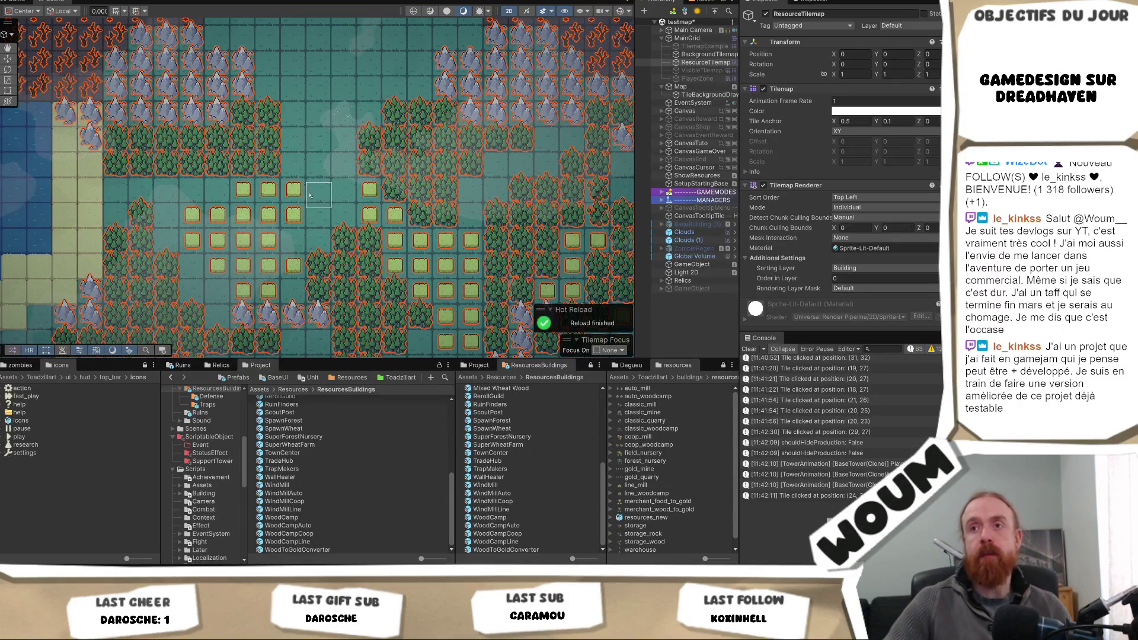
key(ctrl+p)
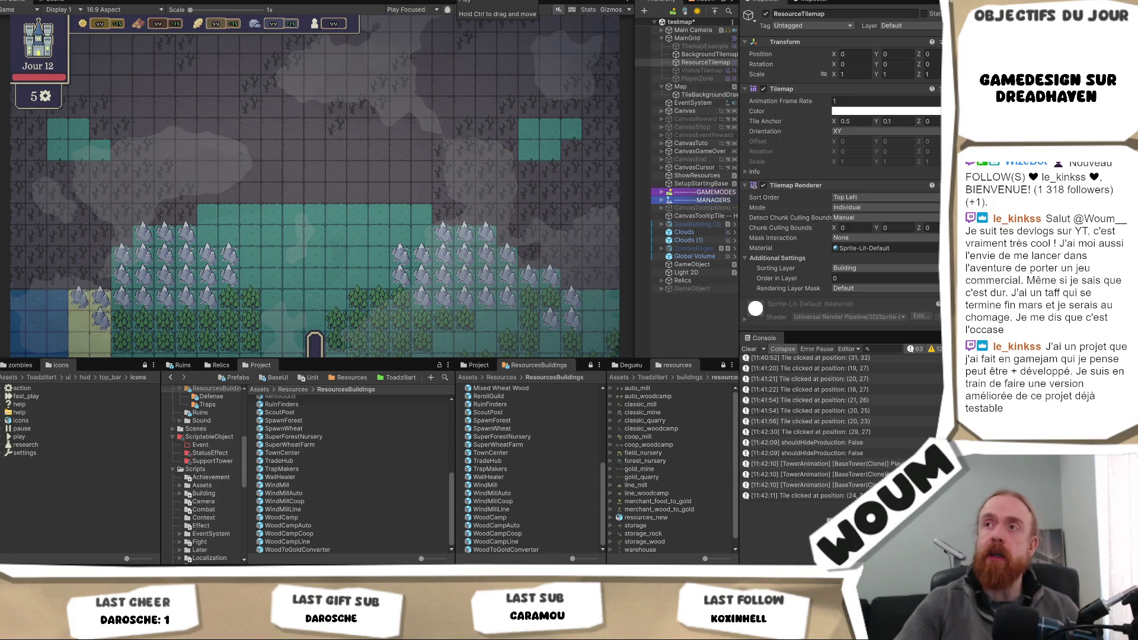
- Relaunch the game, close the DreadHaven's Alpha intro, stop Play mode and switch to Visual Studio
click(465, 2)
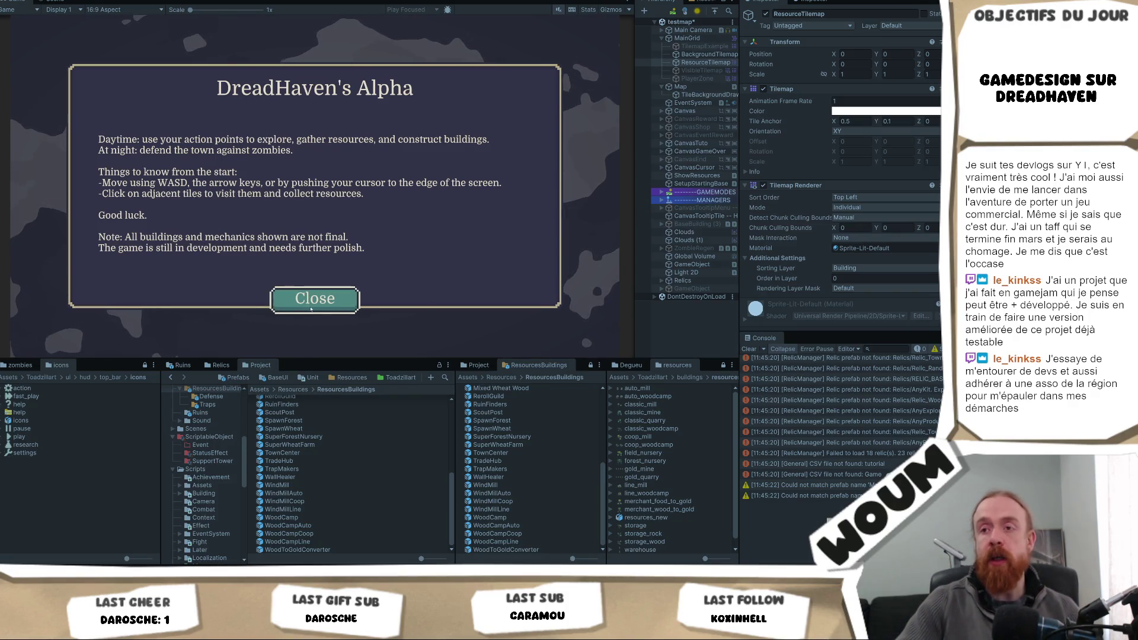
click(314, 300)
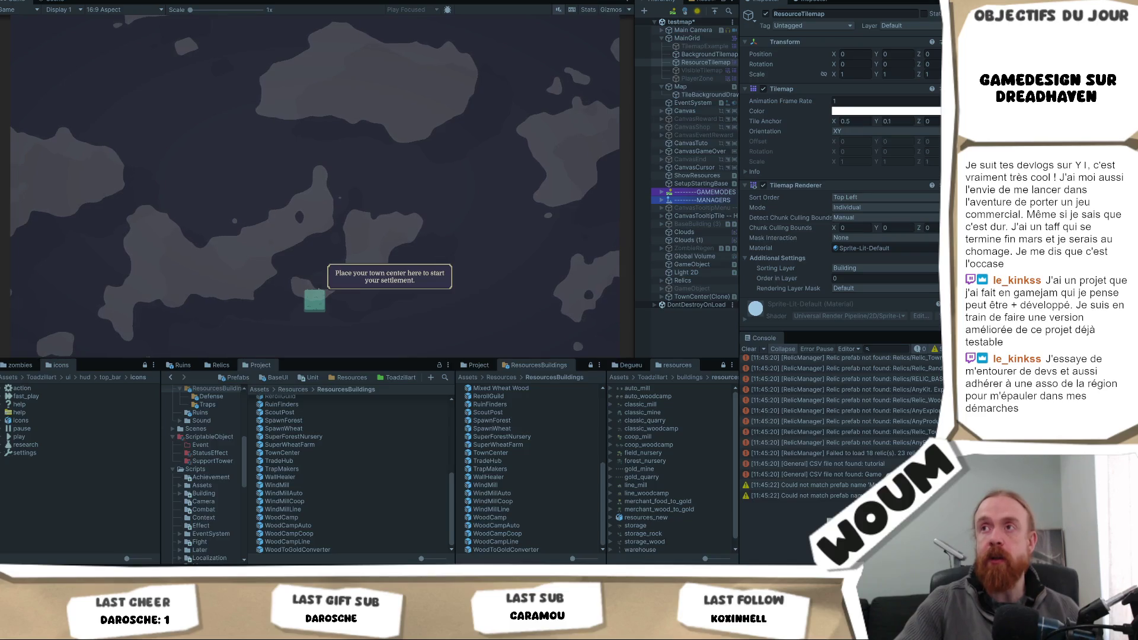
key(ctrl+p)
key(alt+Tab)
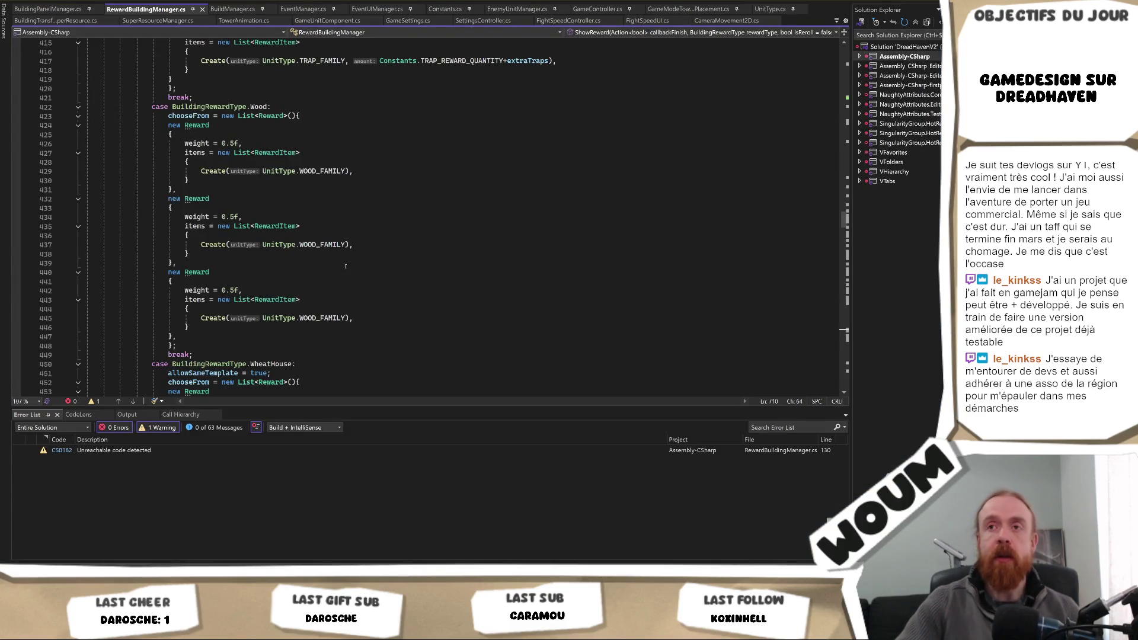
scroll(346, 267, up, 6)
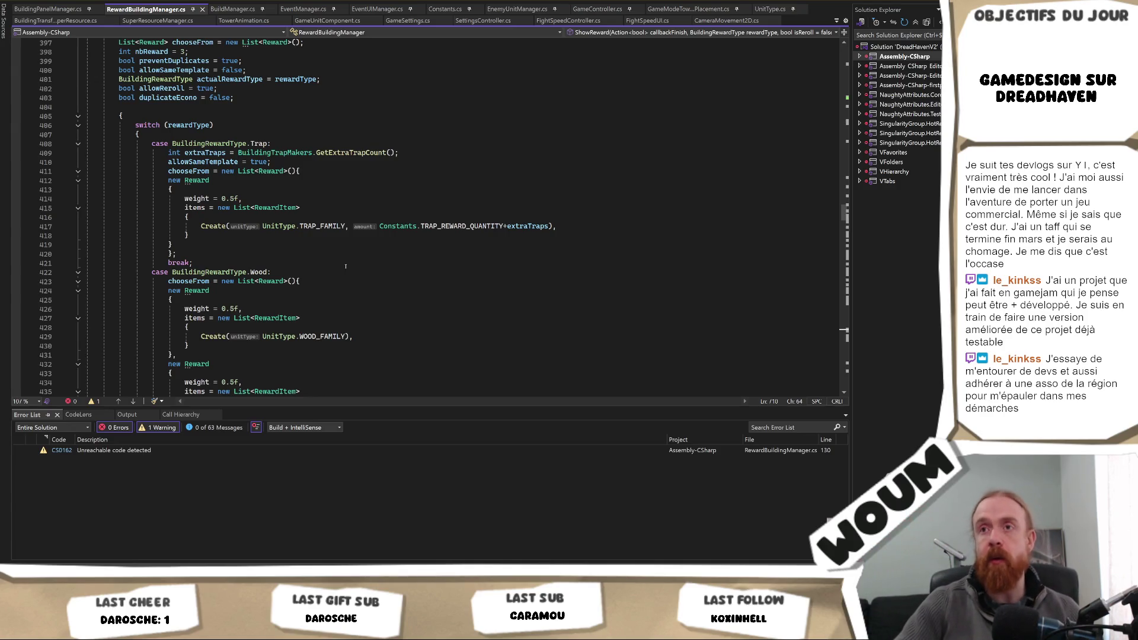
scroll(345, 266, up, 4)
scroll(269, 231, down, 1)
scroll(271, 235, down, 18)
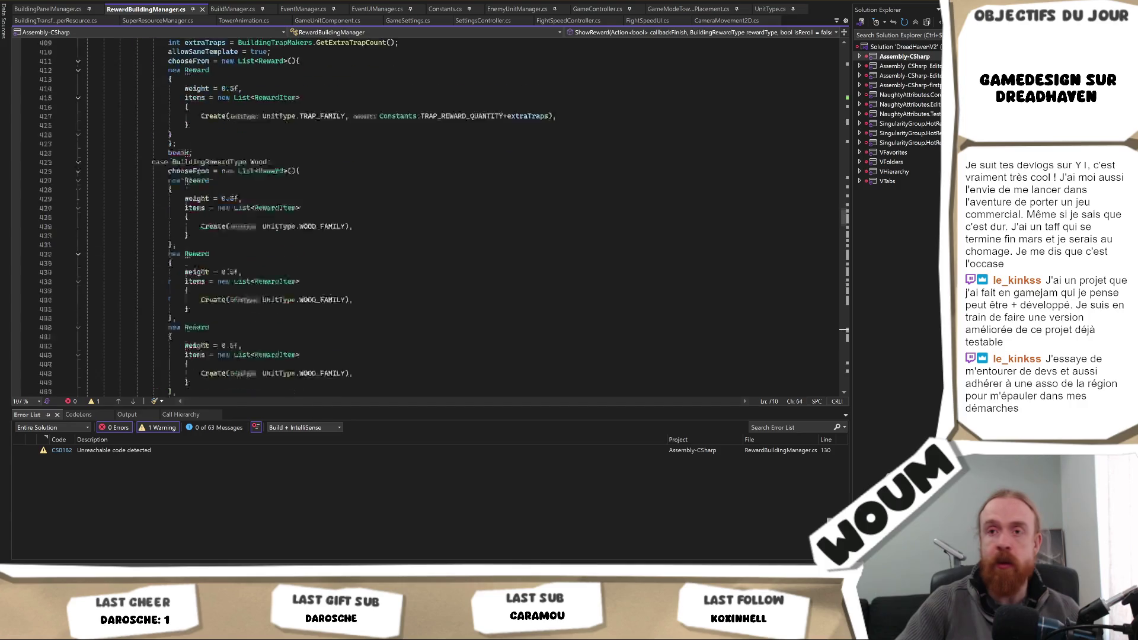
scroll(272, 293, down, 3)
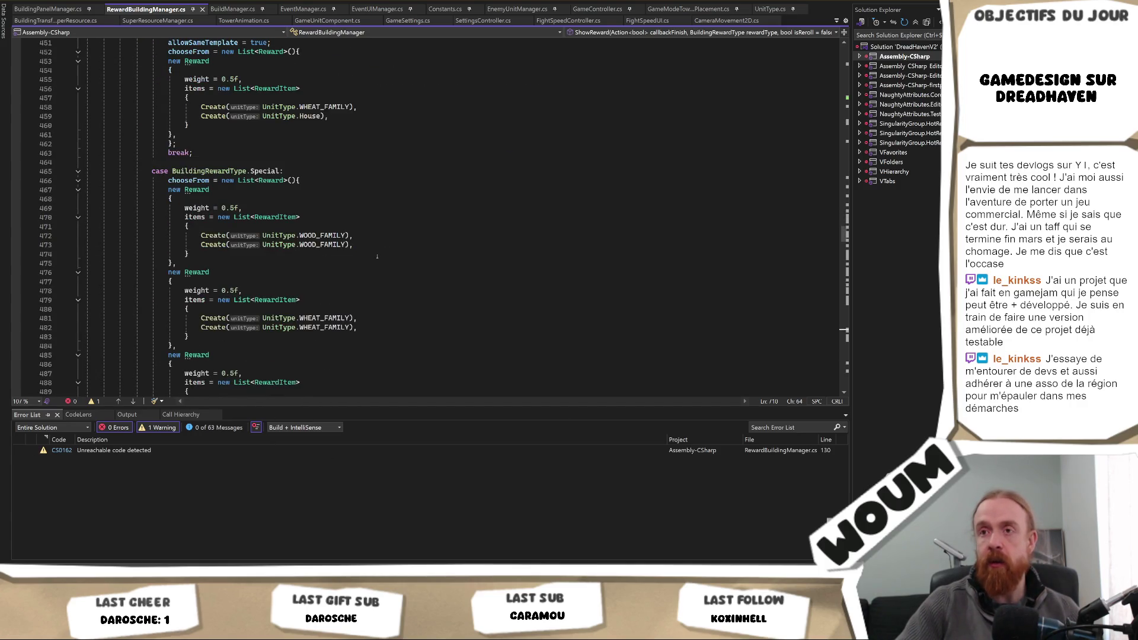
scroll(377, 256, down, 4)
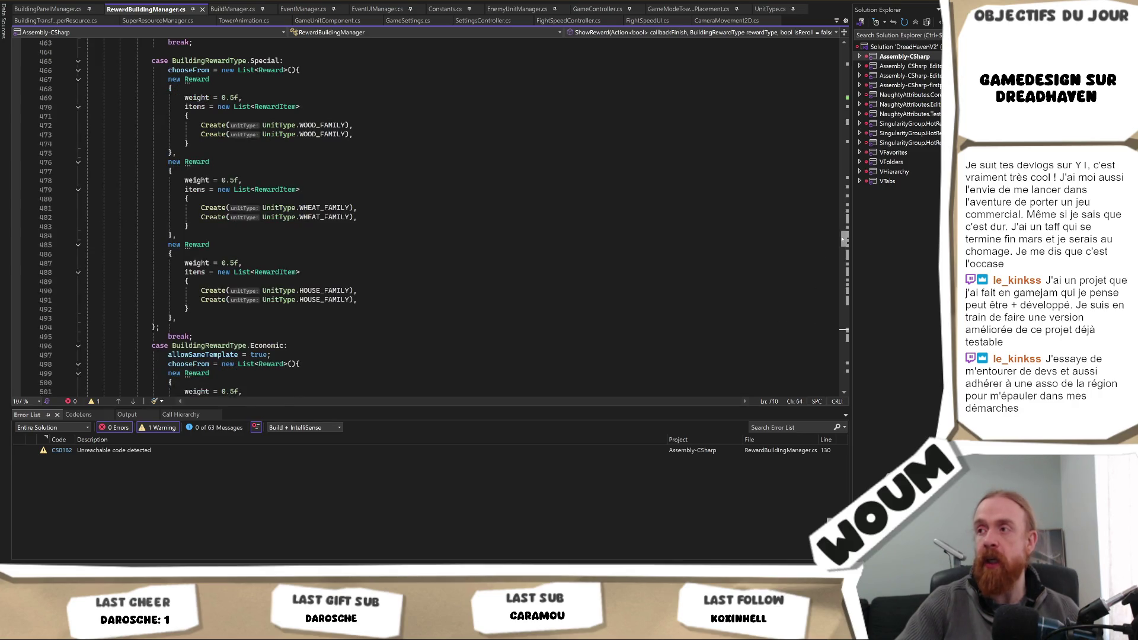
scroll(836, 249, down, 20)
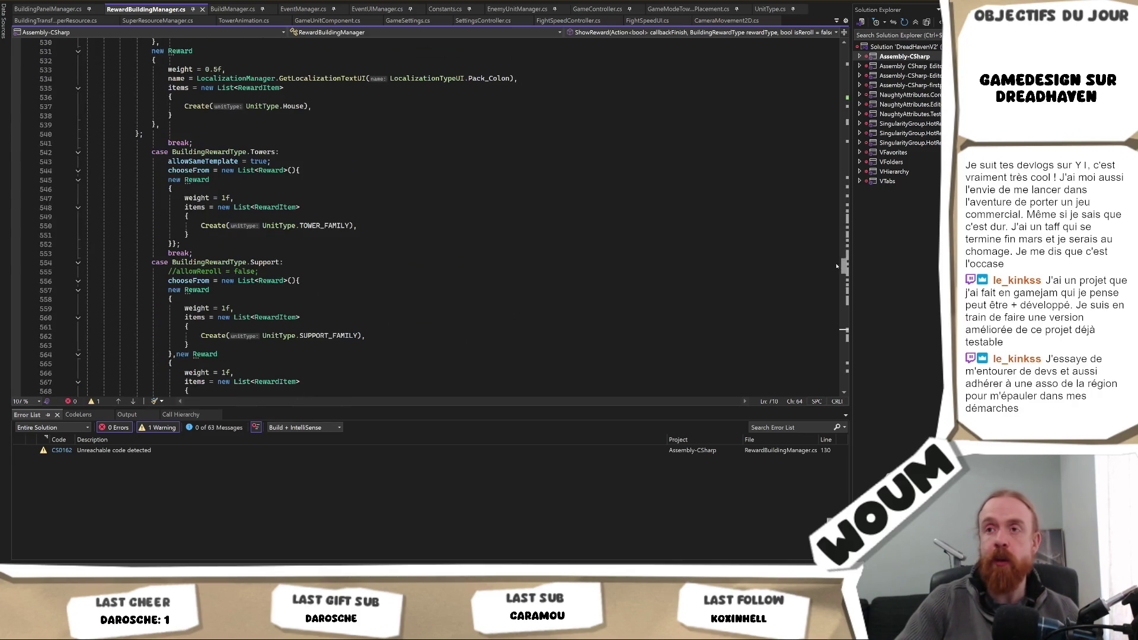
mouse_move(836, 266)
mouse_down()
mouse_move(854, 83)
mouse_move(847, 270)
mouse_move(846, 232)
mouse_up()
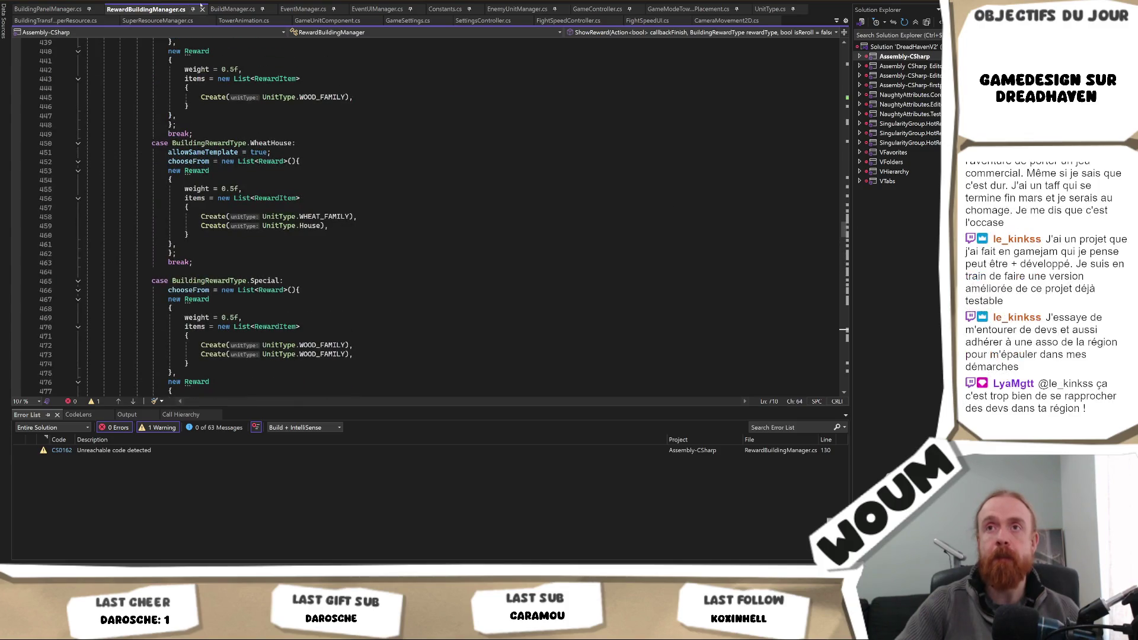
click(243, 9)
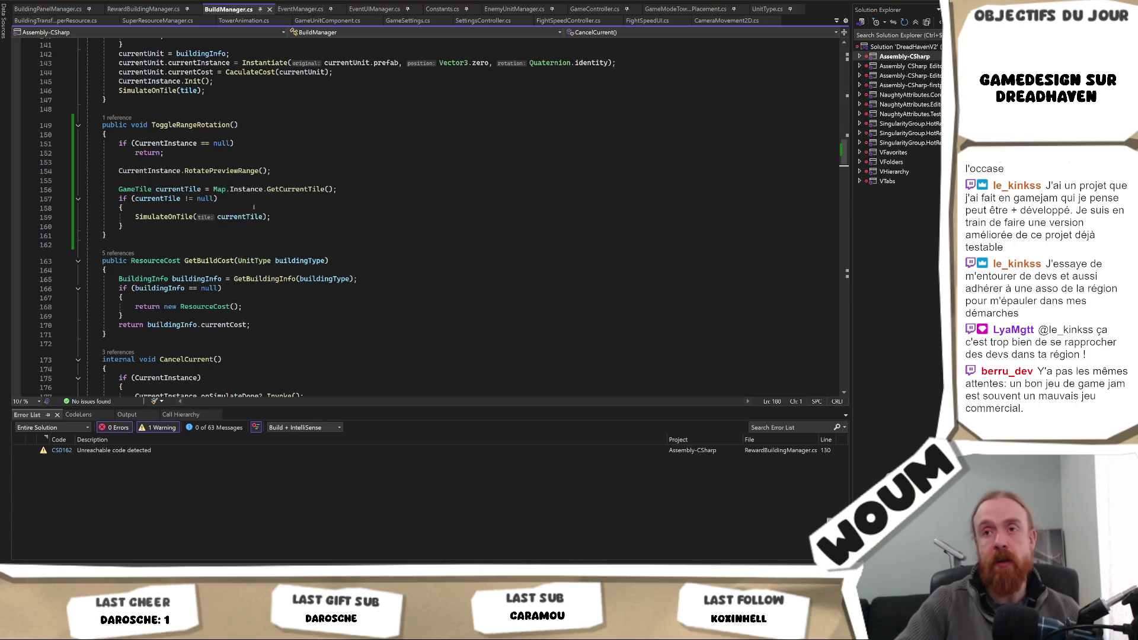
scroll(281, 224, up, 6)
scroll(281, 223, up, 8)
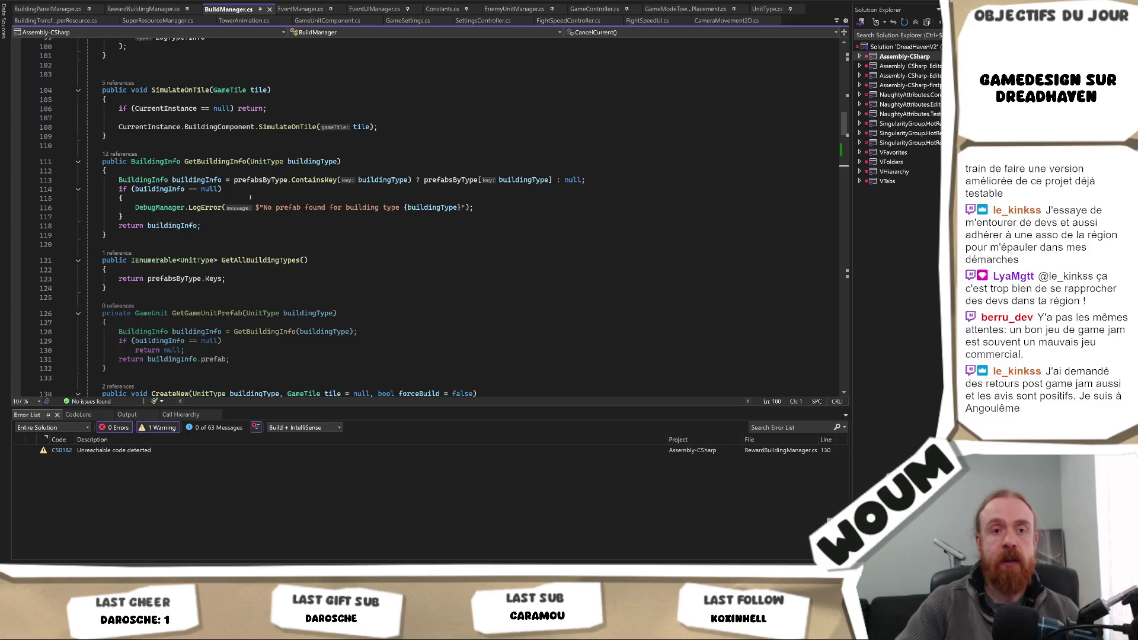
click(137, 8)
scroll(359, 233, up, 15)
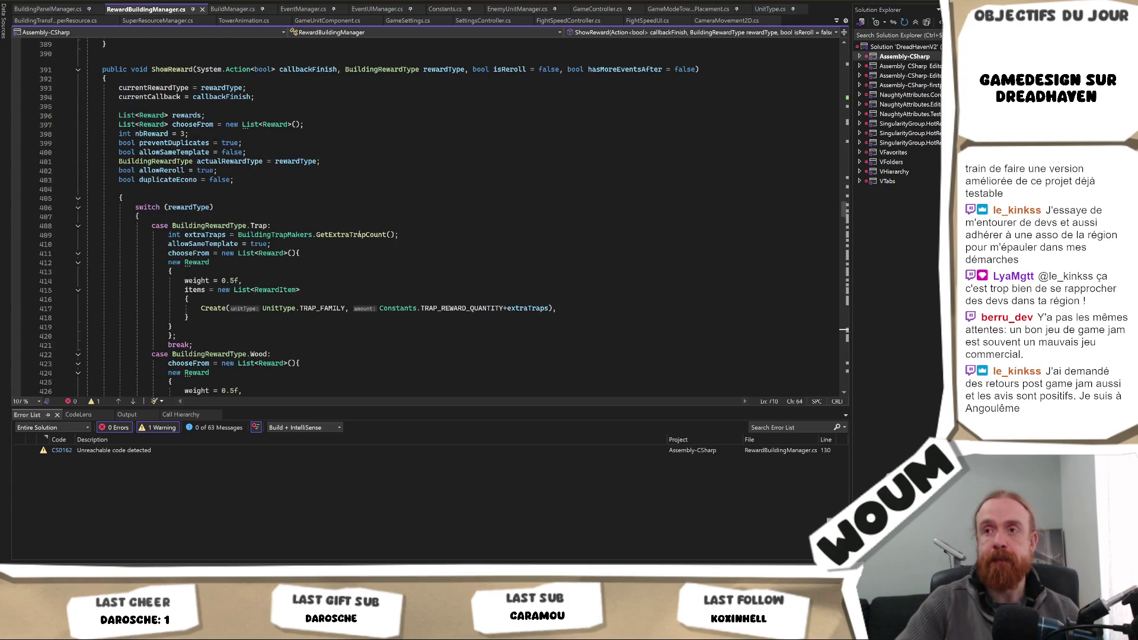
scroll(359, 234, up, 9)
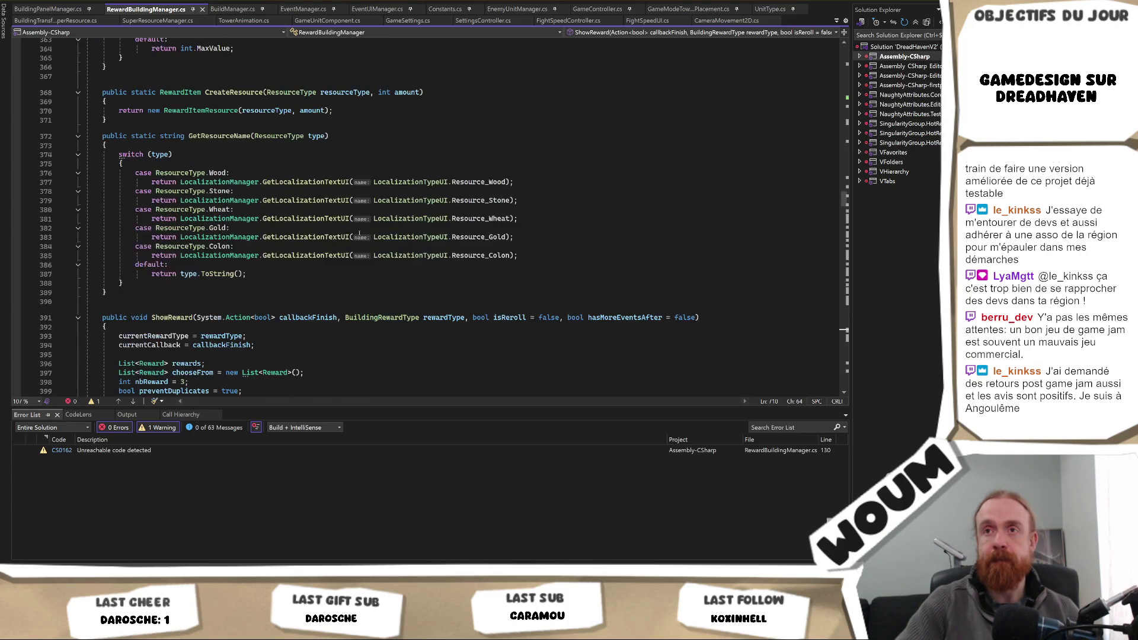
scroll(359, 233, up, 5)
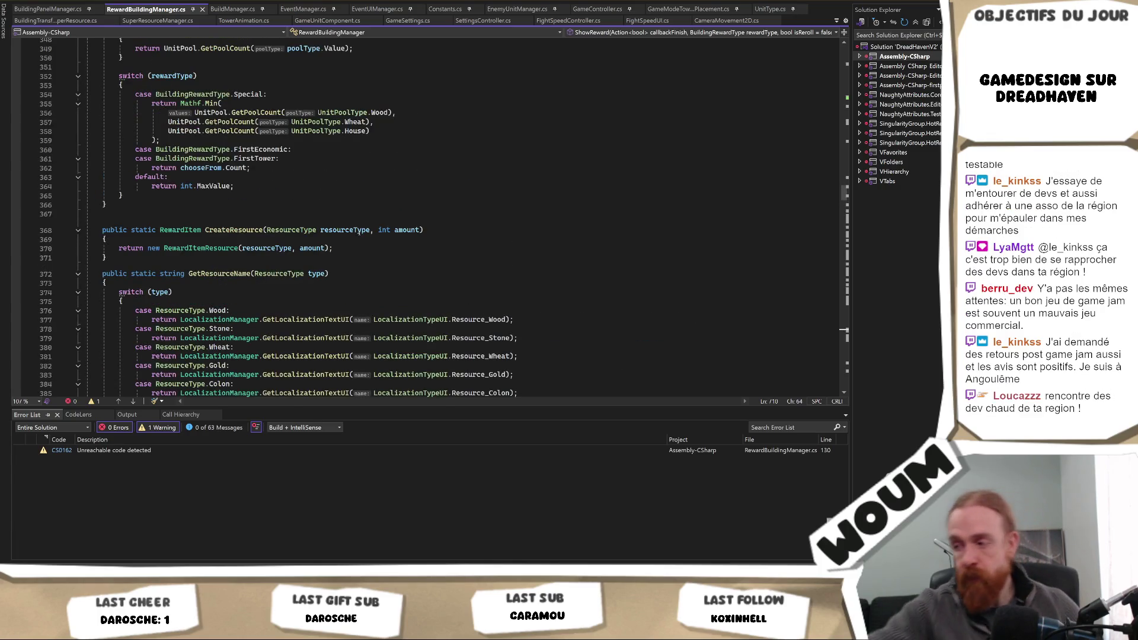